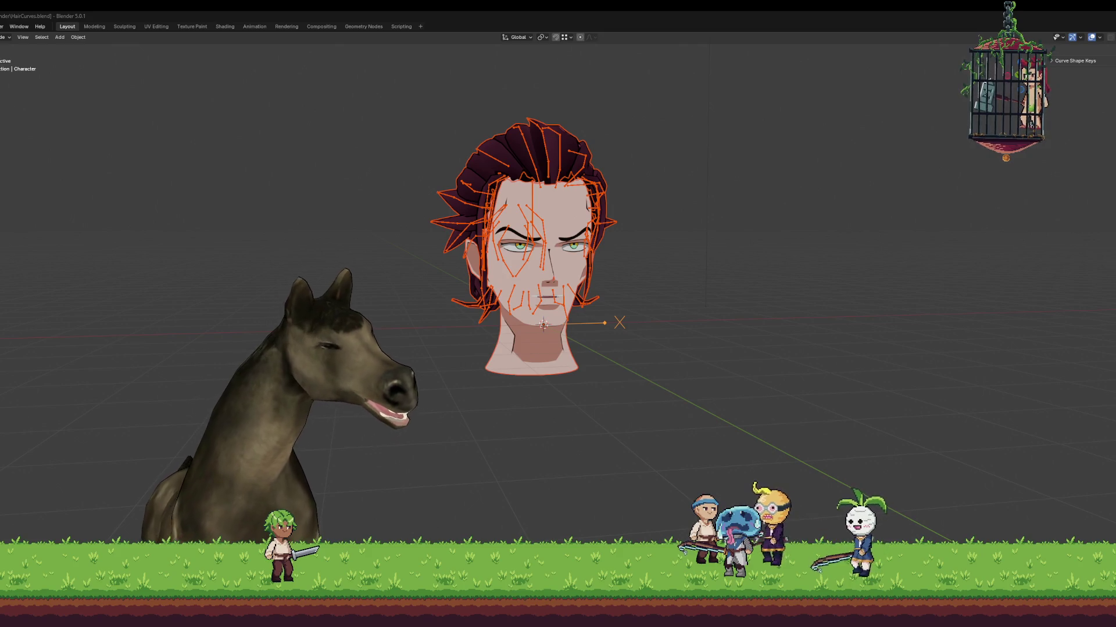
# Frame the hair-rigged anime head in Blender's viewport, zoom in and out, then go to Unity.
pyautogui.press('KP_Decimal')
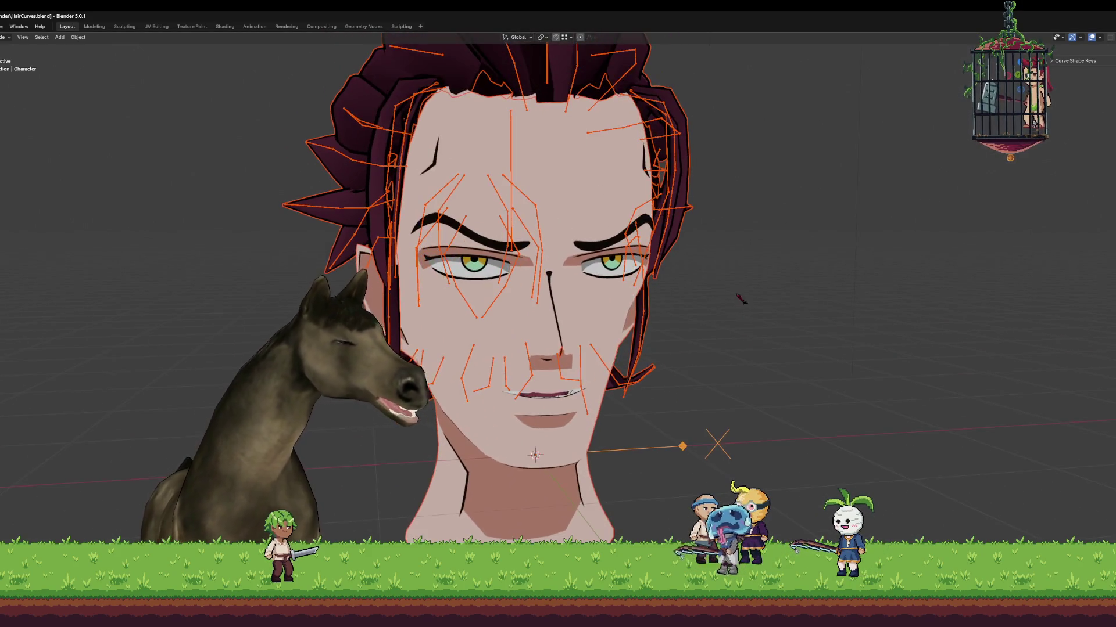
pyautogui.scroll(-3, 742, 299)
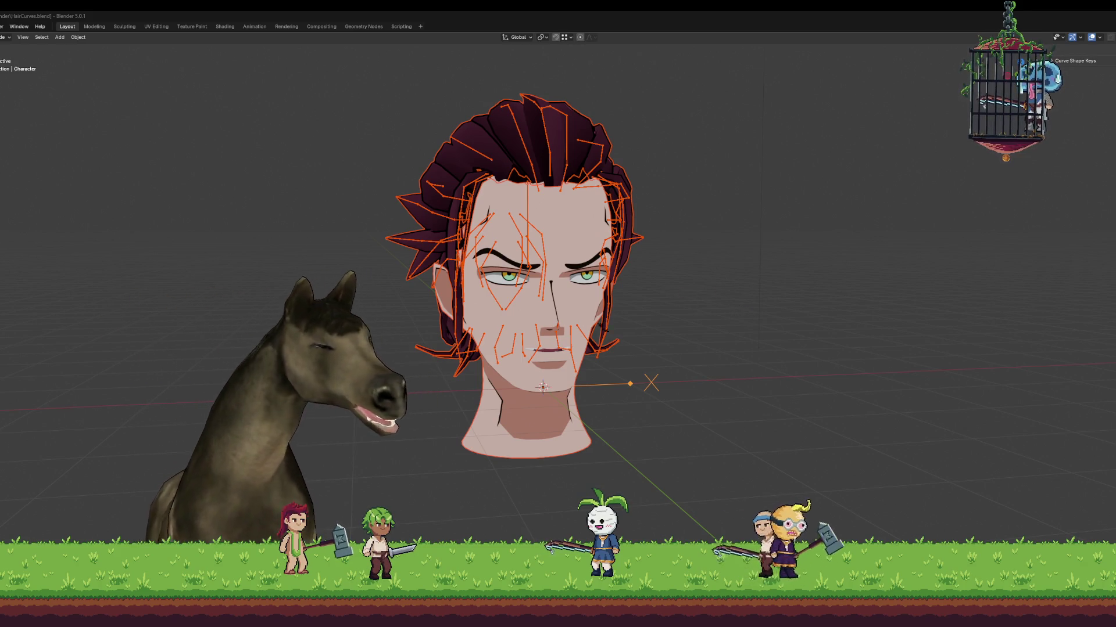
pyautogui.scroll(3, 553, 293)
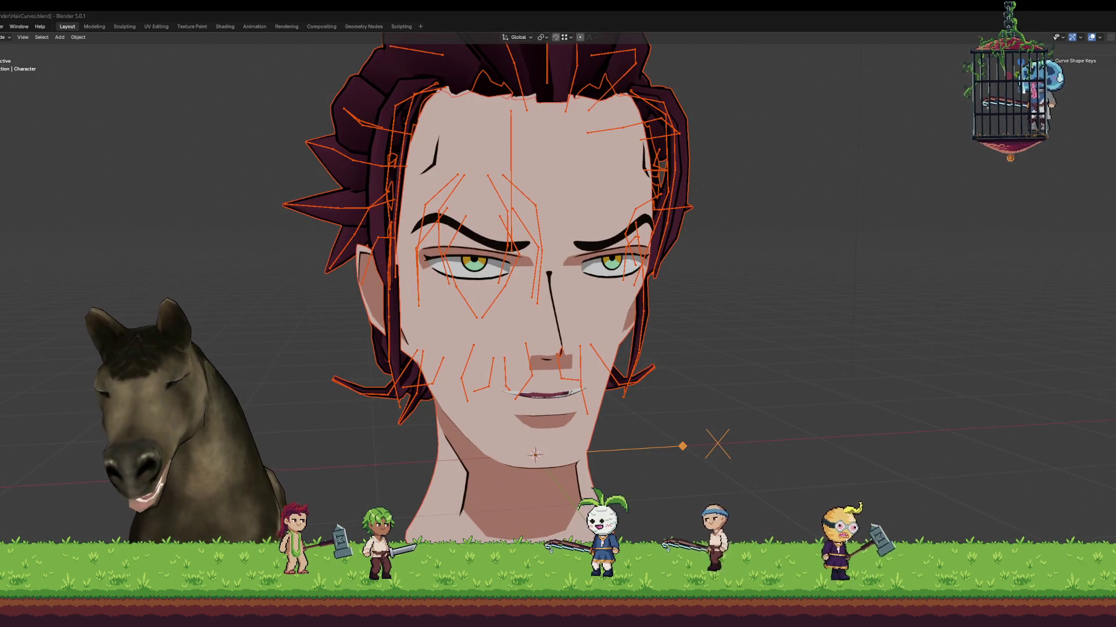
pyautogui.hotkey('alt', 'Tab')
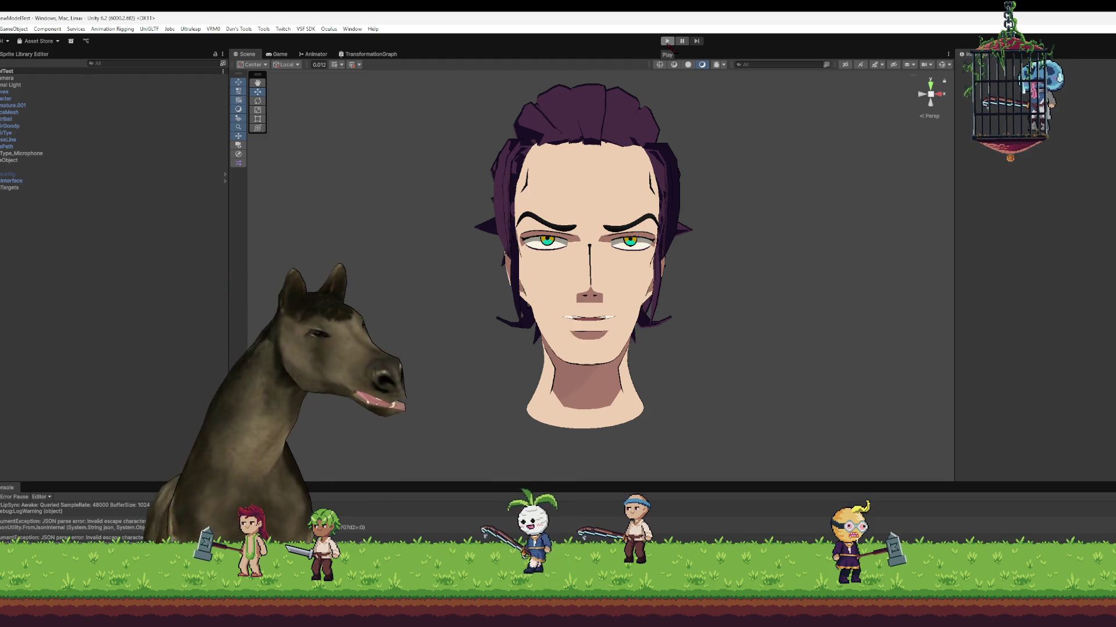
# Run the toon head in play mode to preview it in the Game view, then stop.
pyautogui.click(667, 42)
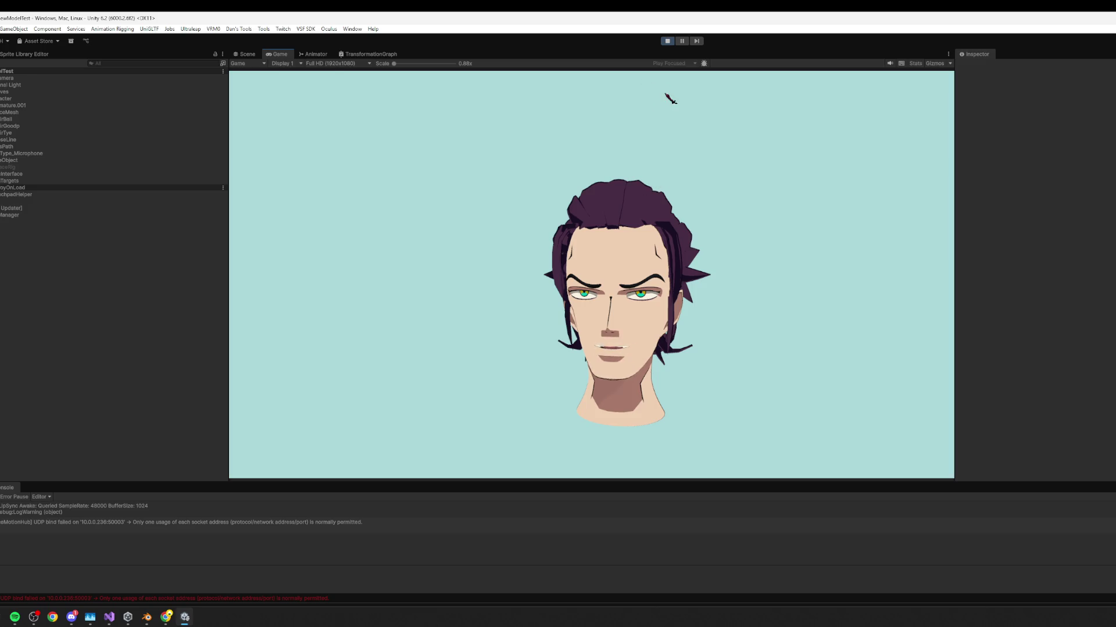
pyautogui.click(668, 41)
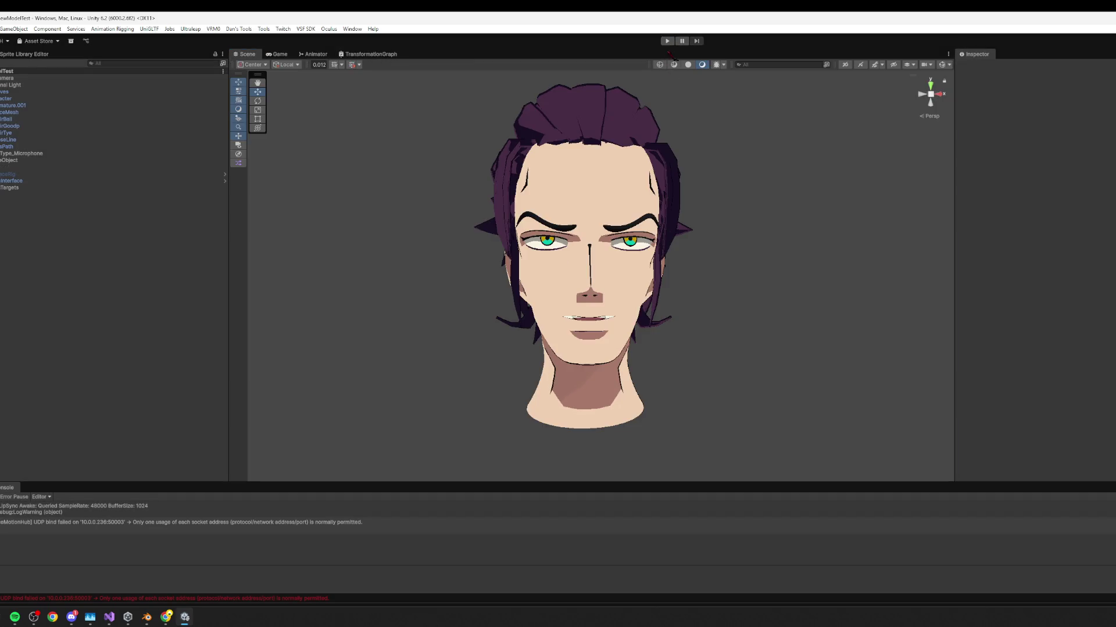
# Restart play mode and select HairCurves to view its Face Motion Avatar Binder settings.
pyautogui.click(667, 41)
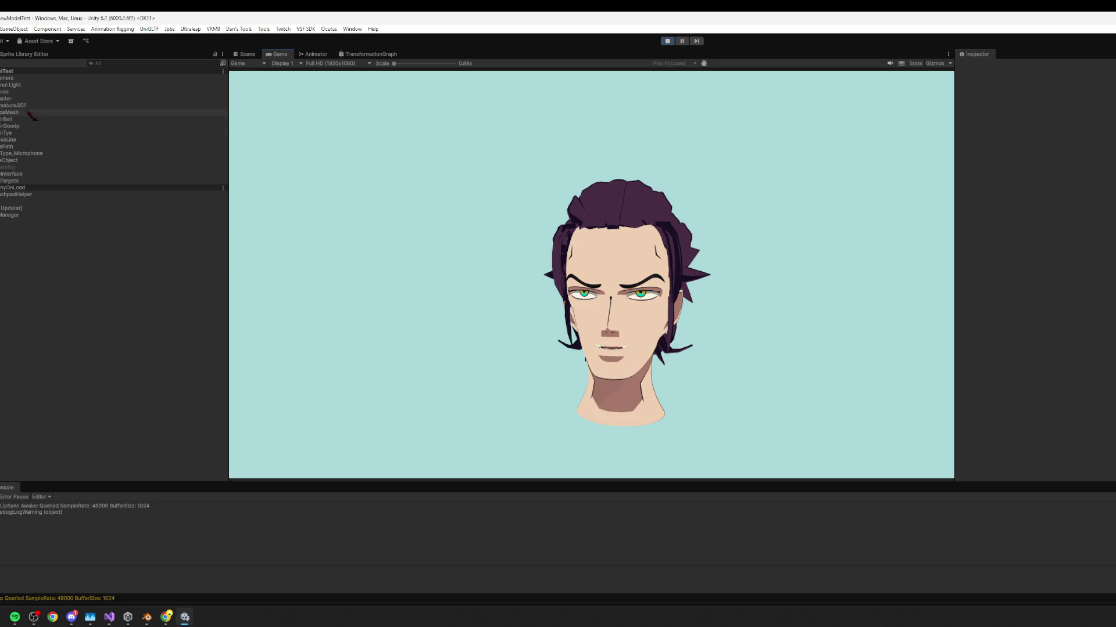
pyautogui.click(21, 92)
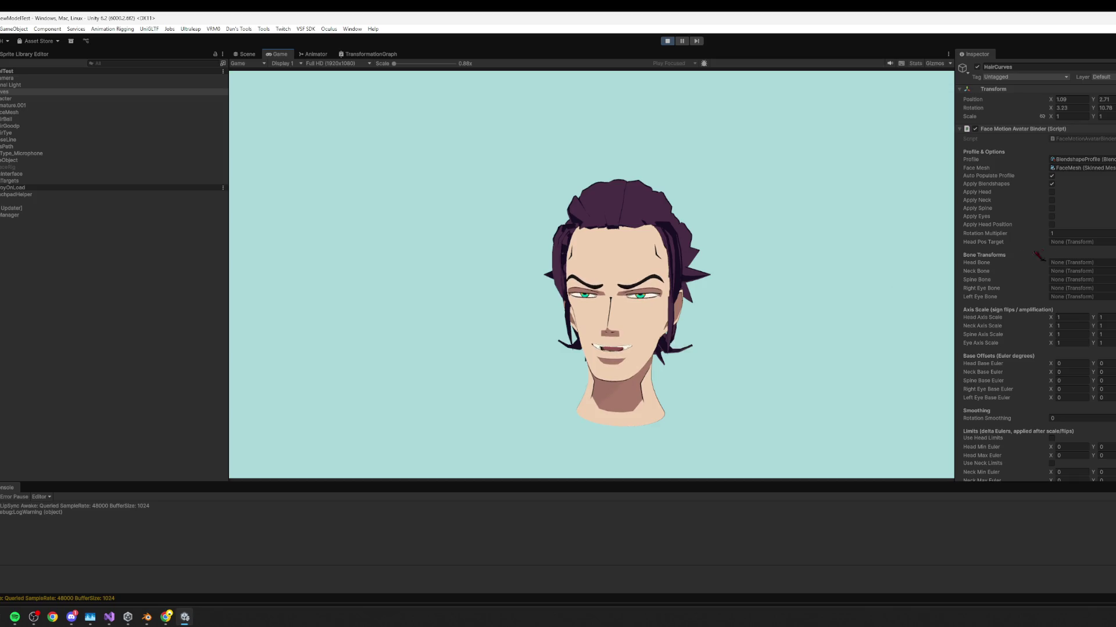
# Inspect the face mesh's blendshape sliders and the HairGoodp hair mesh.
pyautogui.scroll(-3, 1011, 276)
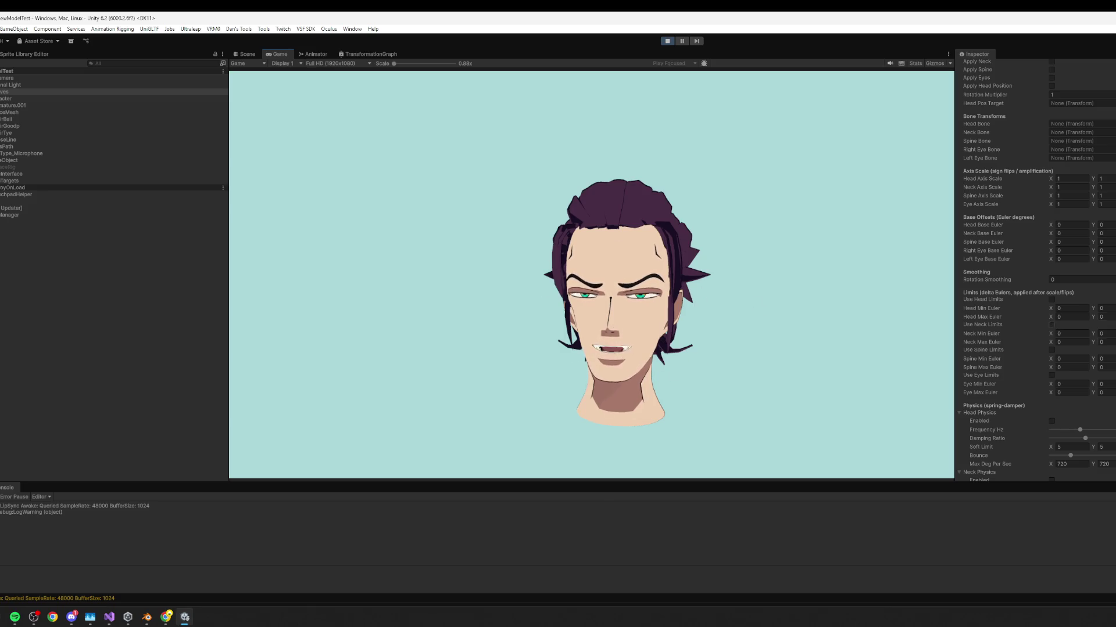
pyautogui.scroll(-5, 1070, 316)
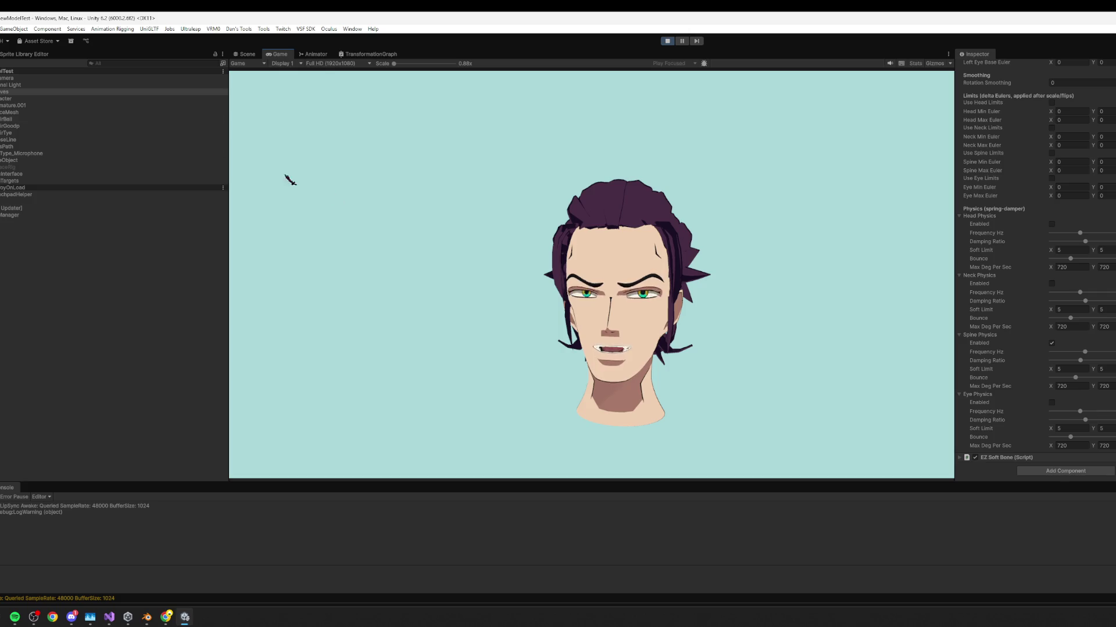
pyautogui.click(30, 112)
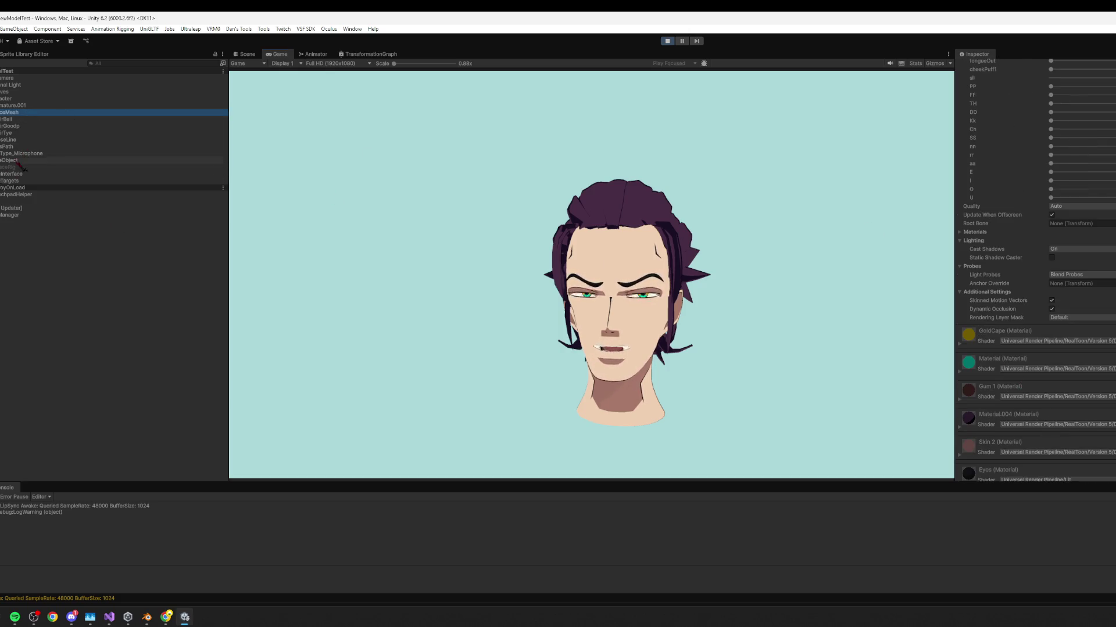
pyautogui.click(26, 128)
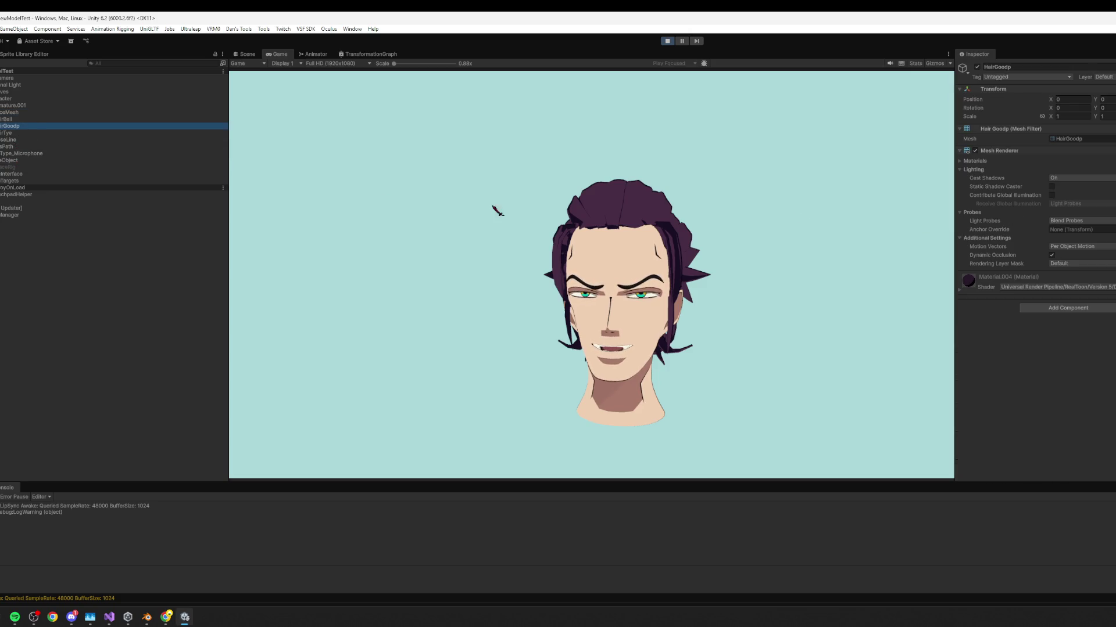
# Set InputType_Microphone's OVR Lip Sync Context Texture Flip Smooth Amount to 0.
pyautogui.click(26, 154)
pyautogui.scroll(-2, 999, 379)
pyautogui.scroll(-5, 1001, 379)
pyautogui.moveTo(1082, 367); pyautogui.dragTo(1014, 365)
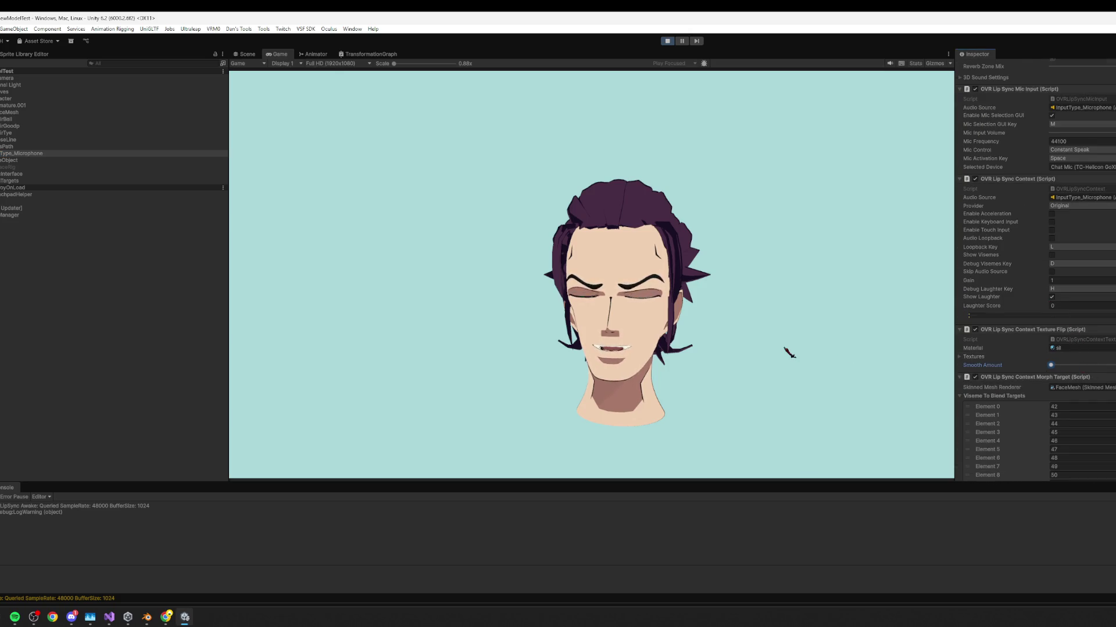
# Enable lip-sync acceleration and set Morph Target Smooth Amount to zero, then raise it again.
pyautogui.click(778, 347)
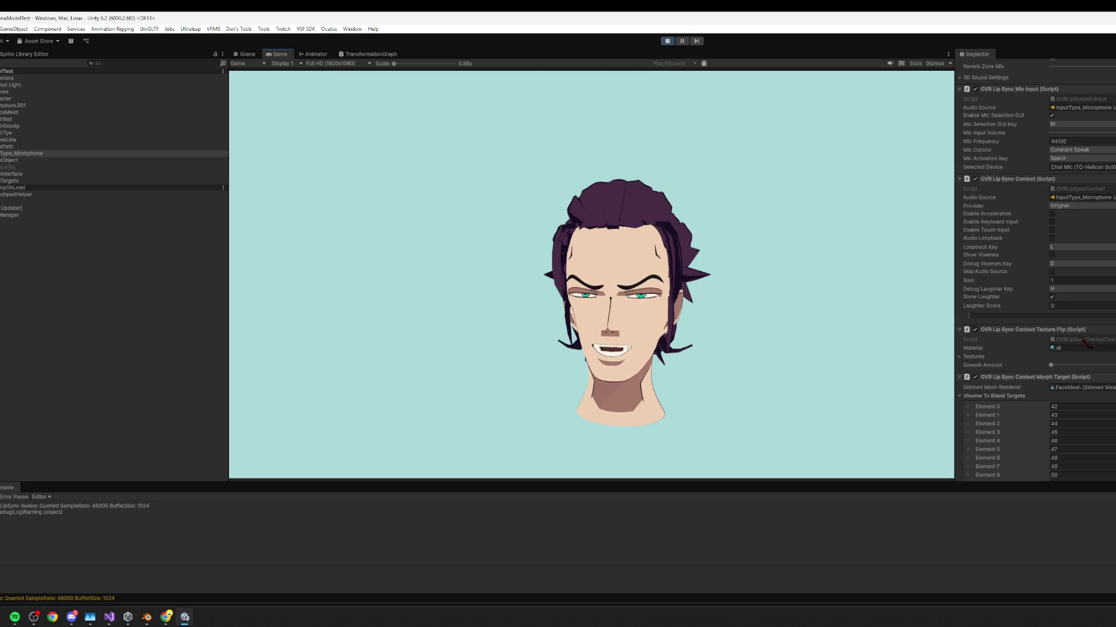
pyautogui.click(1051, 213)
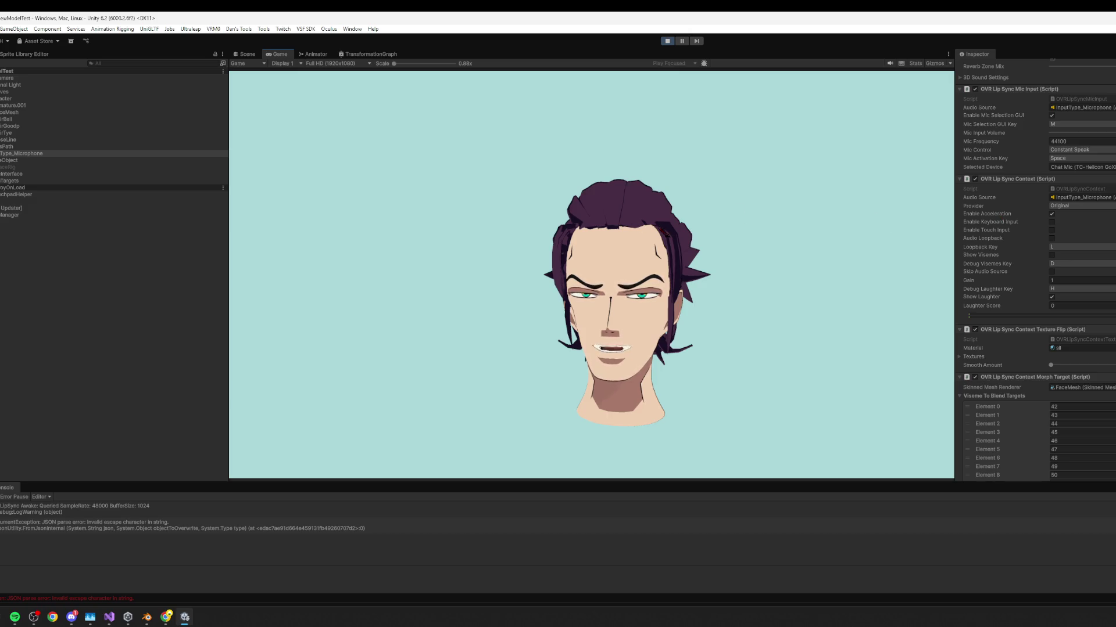
pyautogui.scroll(-5, 1104, 351)
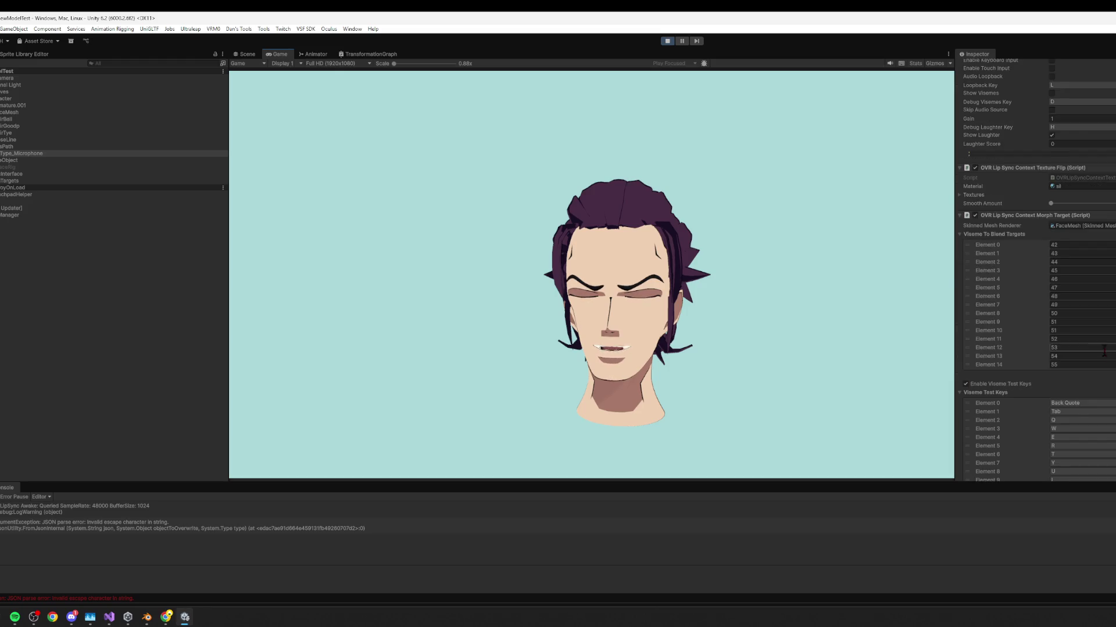
pyautogui.scroll(-3, 1104, 351)
pyautogui.moveTo(1088, 457); pyautogui.dragTo(1054, 457)
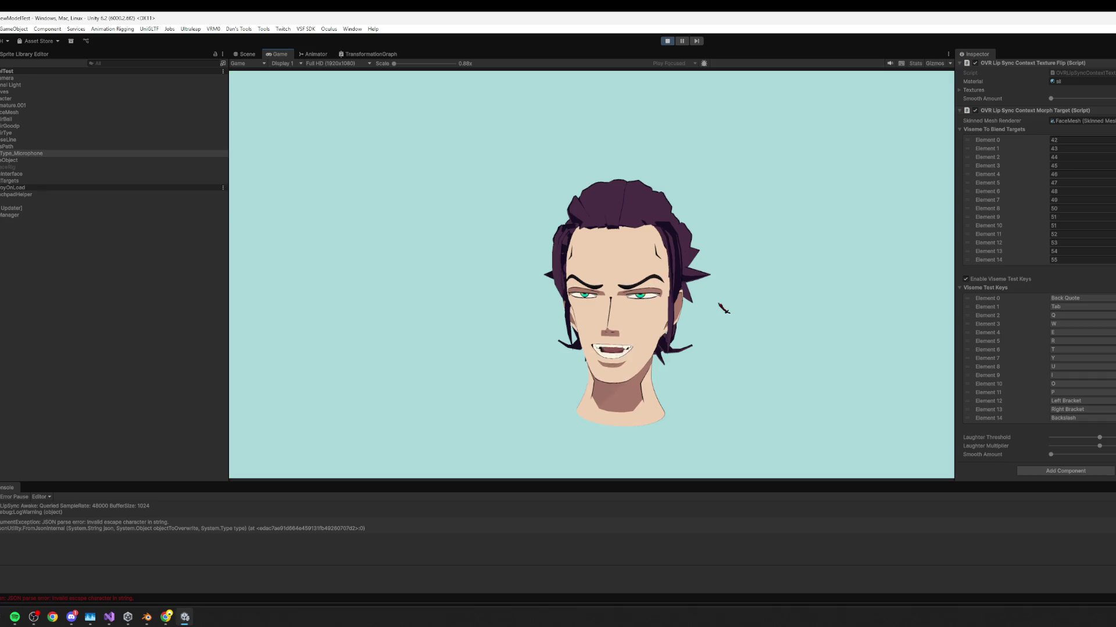
pyautogui.click(1111, 454)
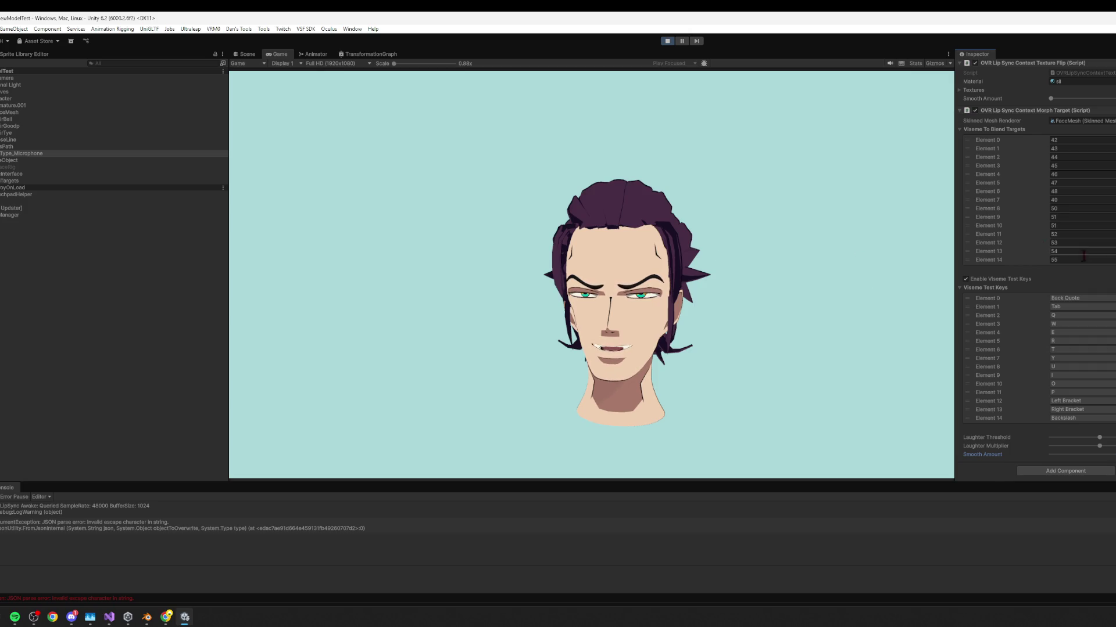
pyautogui.scroll(10, 1044, 270)
pyautogui.scroll(2, 1045, 269)
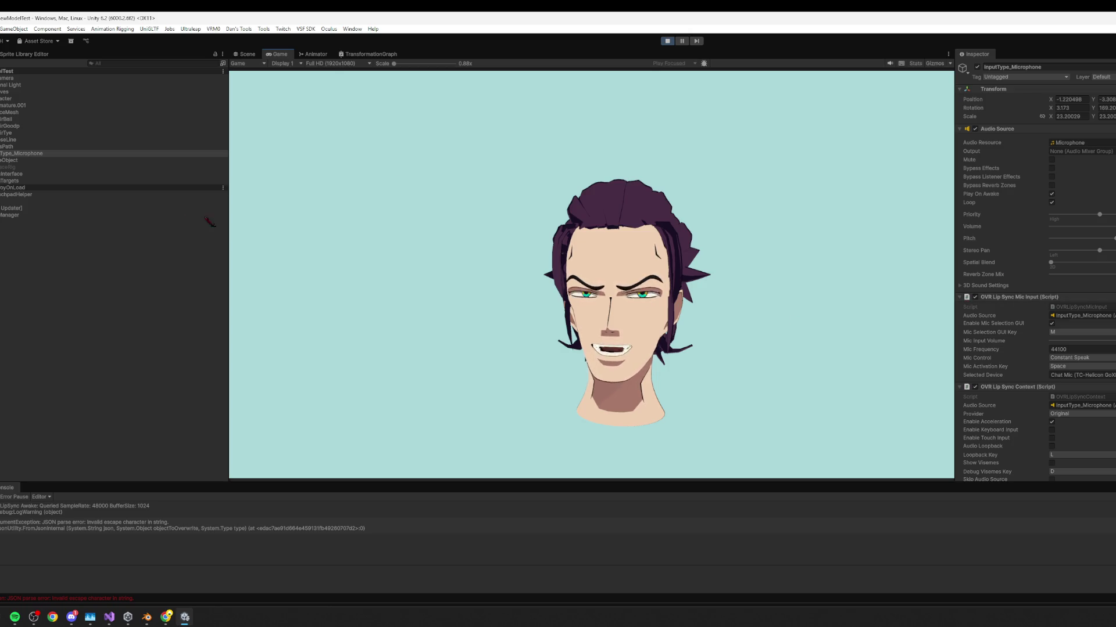
# Inspect the HairBall object and the face mesh's blendshape sliders while the game runs.
pyautogui.click(19, 133)
pyautogui.click(19, 119)
pyautogui.click(22, 112)
pyautogui.scroll(-10, 1040, 314)
pyautogui.scroll(2, 1076, 205)
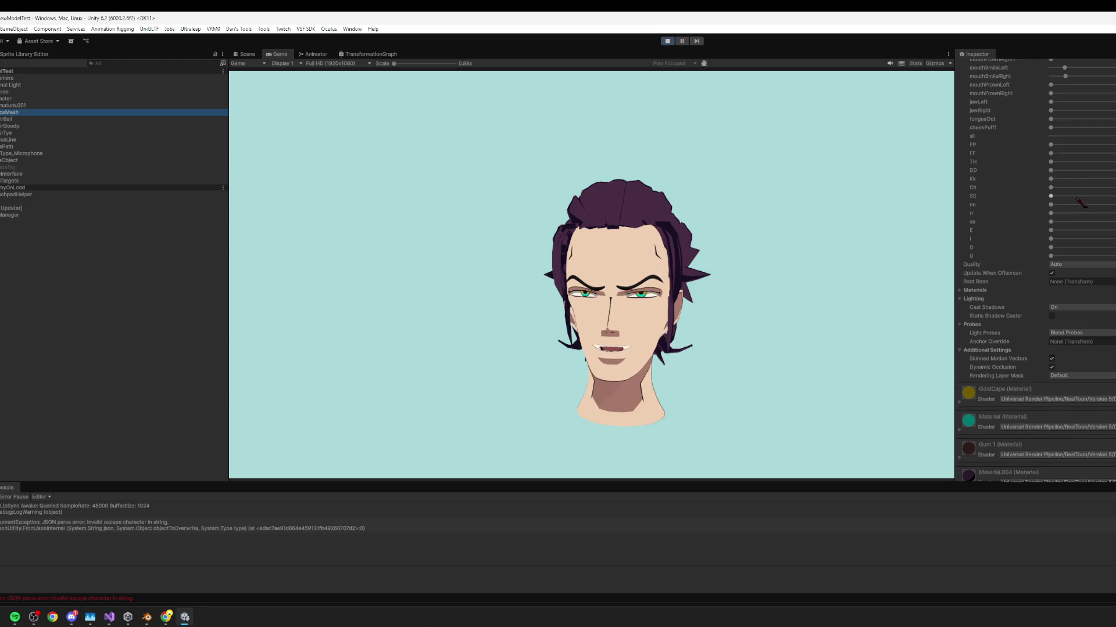
pyautogui.click(660, 216)
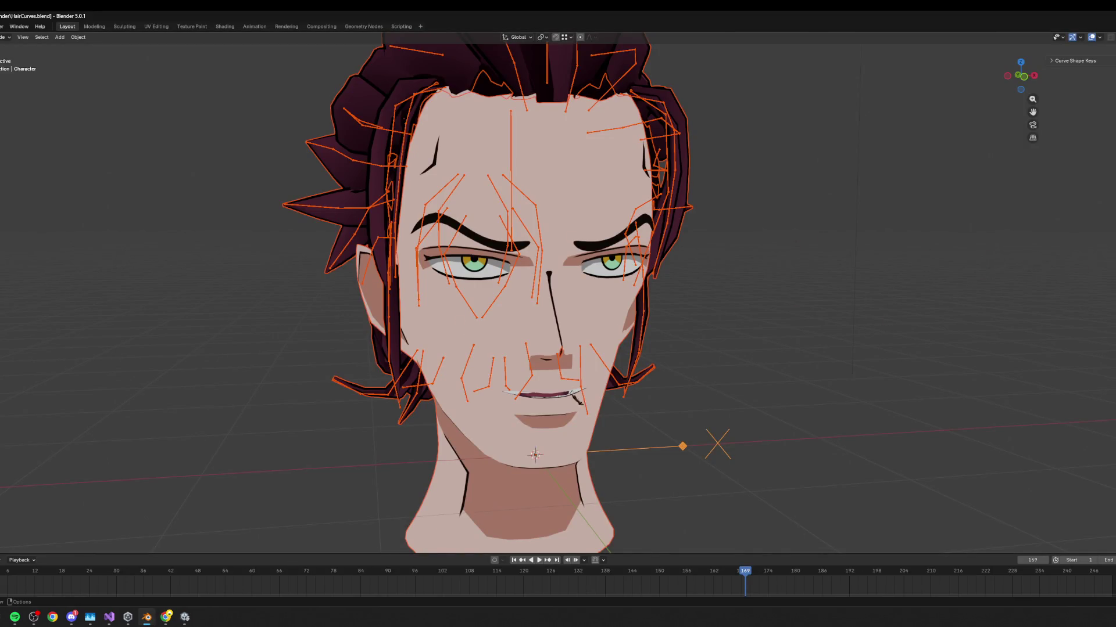
# Select the face mesh and proportionally lower the mouth vertices and push them forward.
pyautogui.click(544, 412)
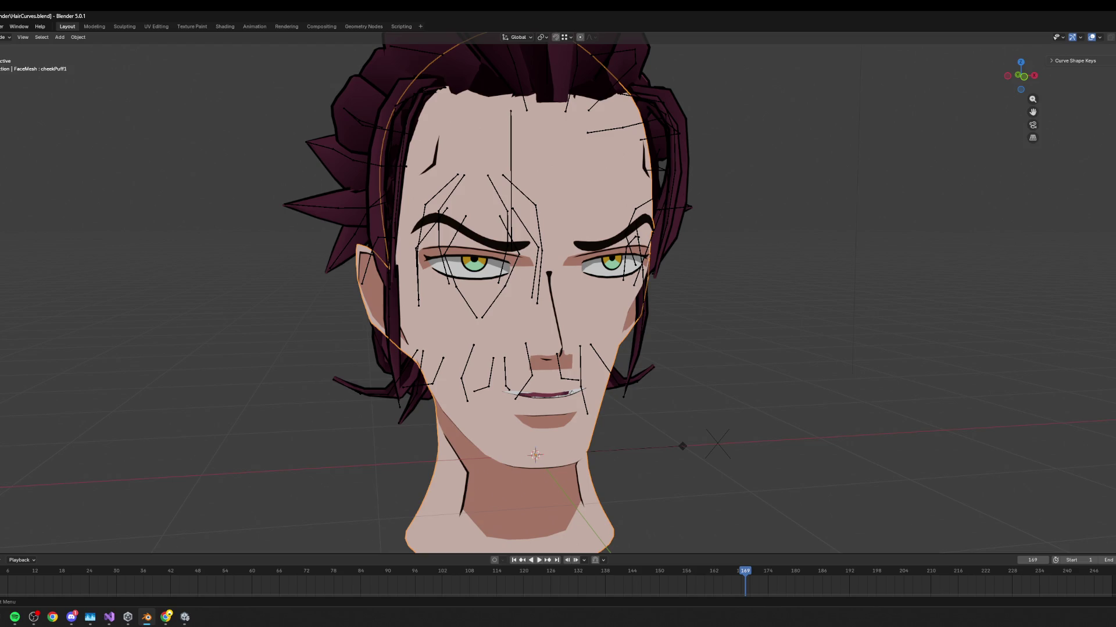
pyautogui.scroll(5, 558, 294)
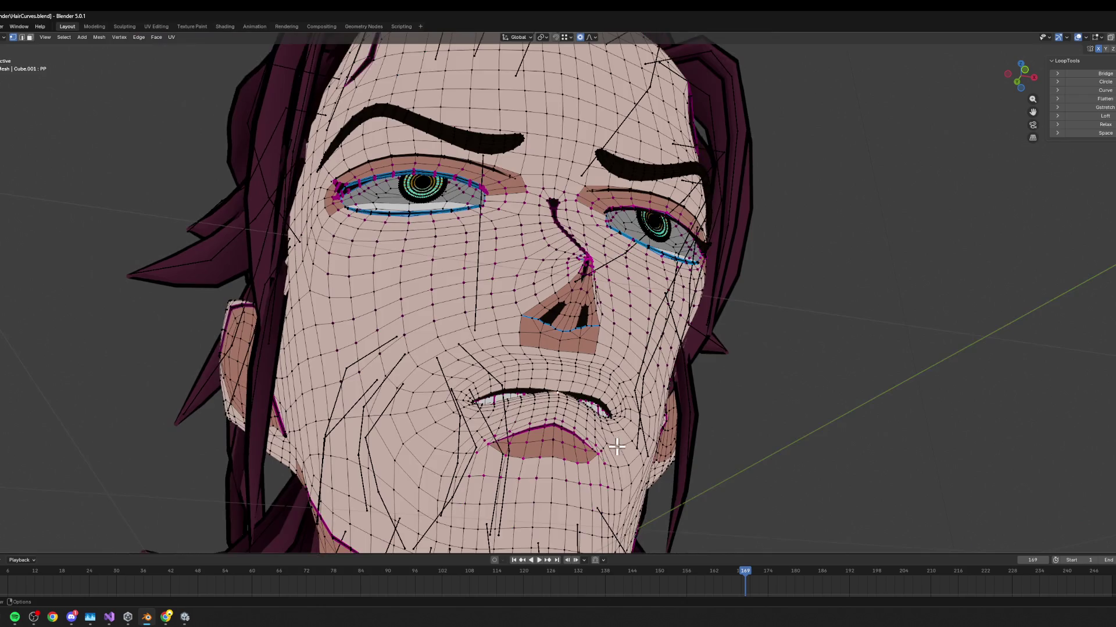
pyautogui.press('g')
pyautogui.press('x')
pyautogui.press('z')
pyautogui.click(610, 442)
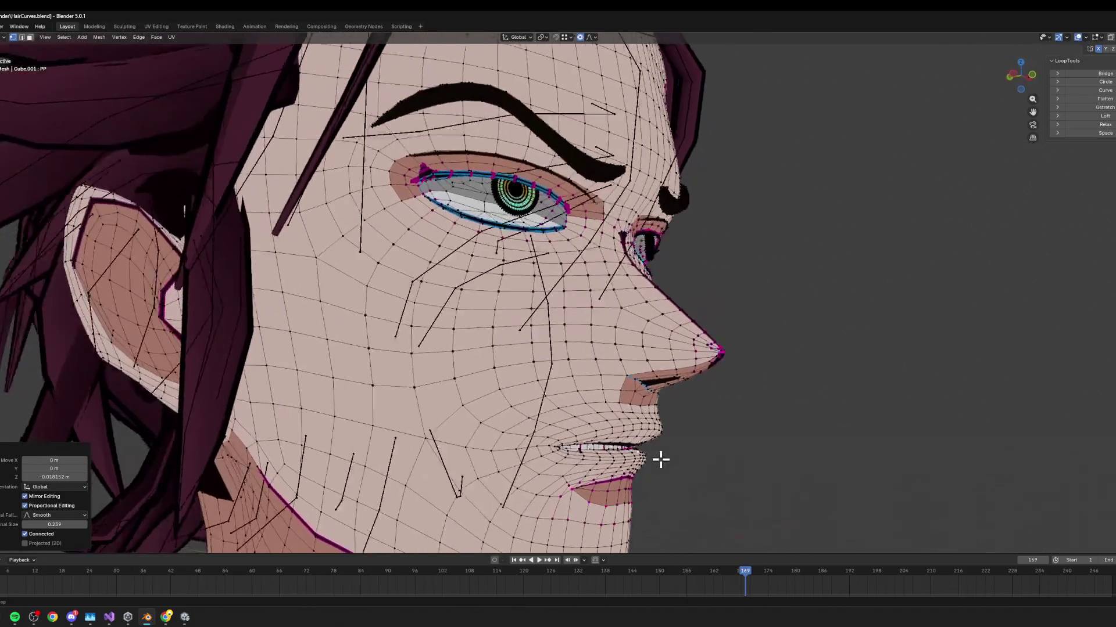
pyautogui.press('g')
pyautogui.press('y')
pyautogui.click(714, 468)
pyautogui.press('g')
pyautogui.press('z')
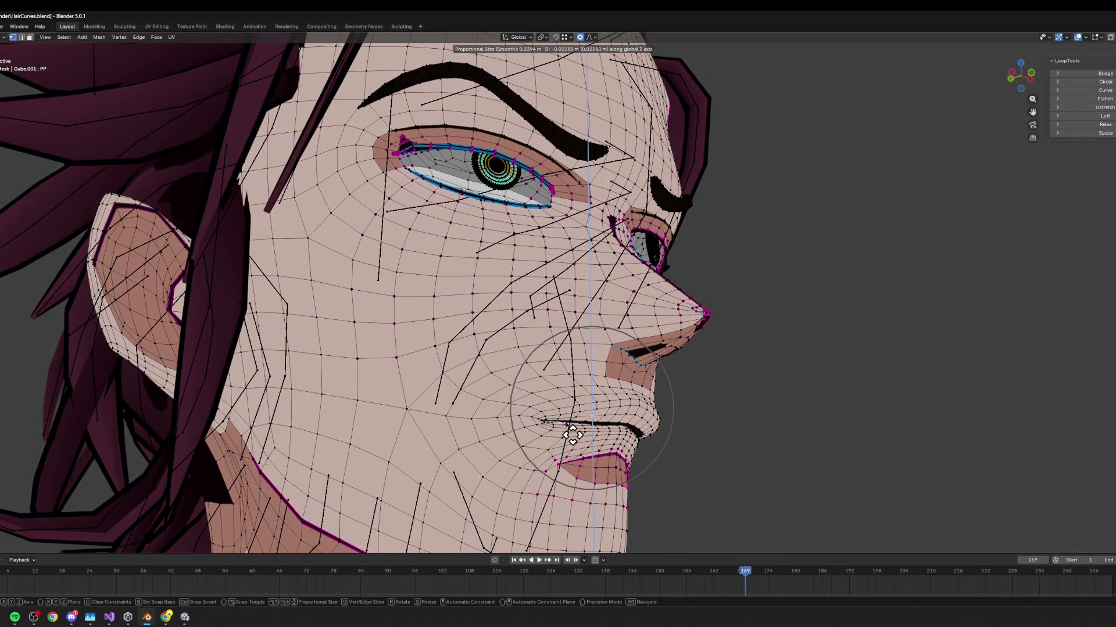
pyautogui.click(573, 436)
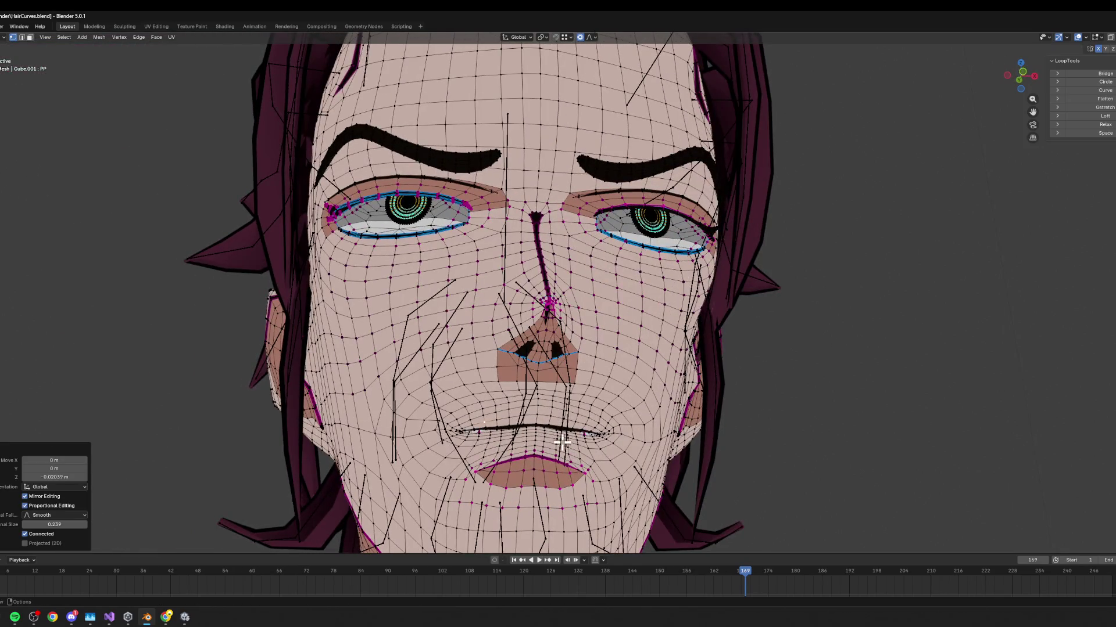
# Try vertical and sideways moves on the mouth corner, cancelling both.
pyautogui.press('g')
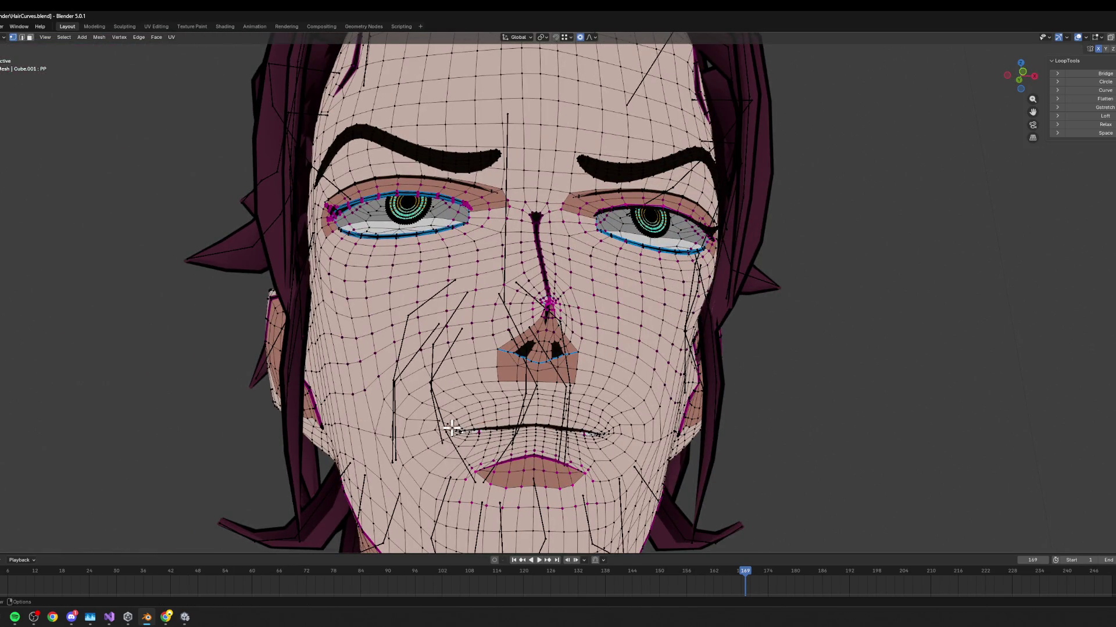
pyautogui.press('g')
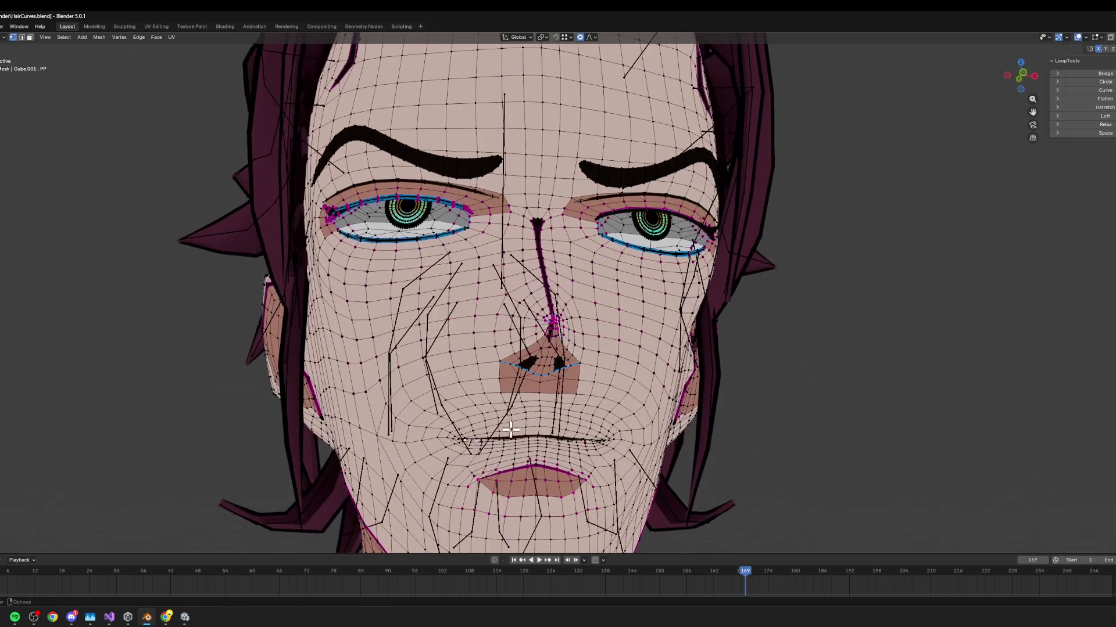
pyautogui.press('z')
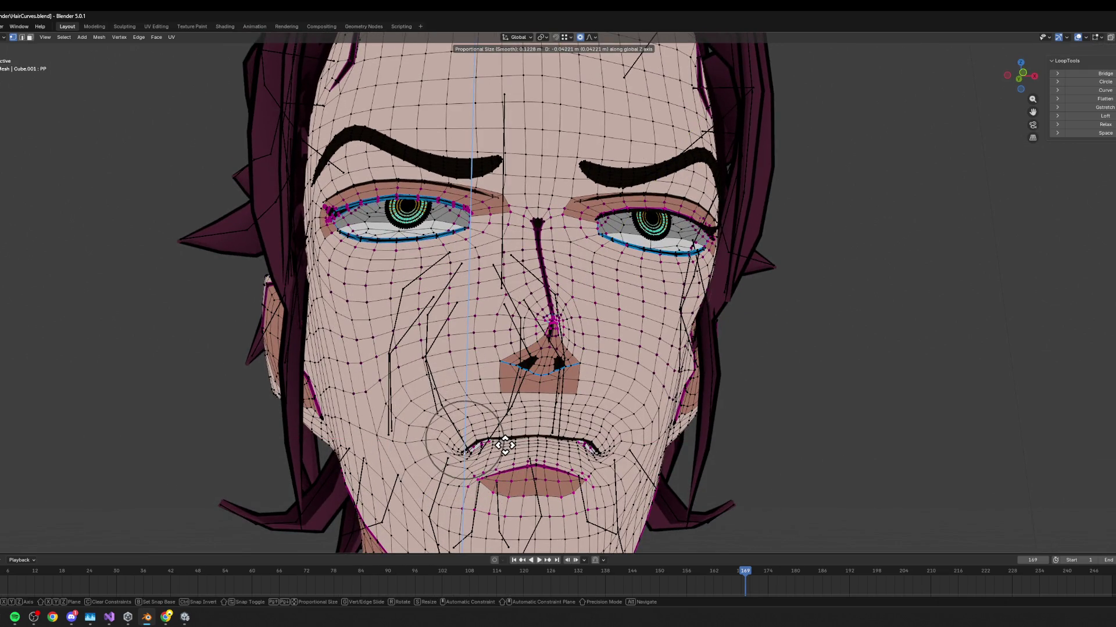
pyautogui.press('x')
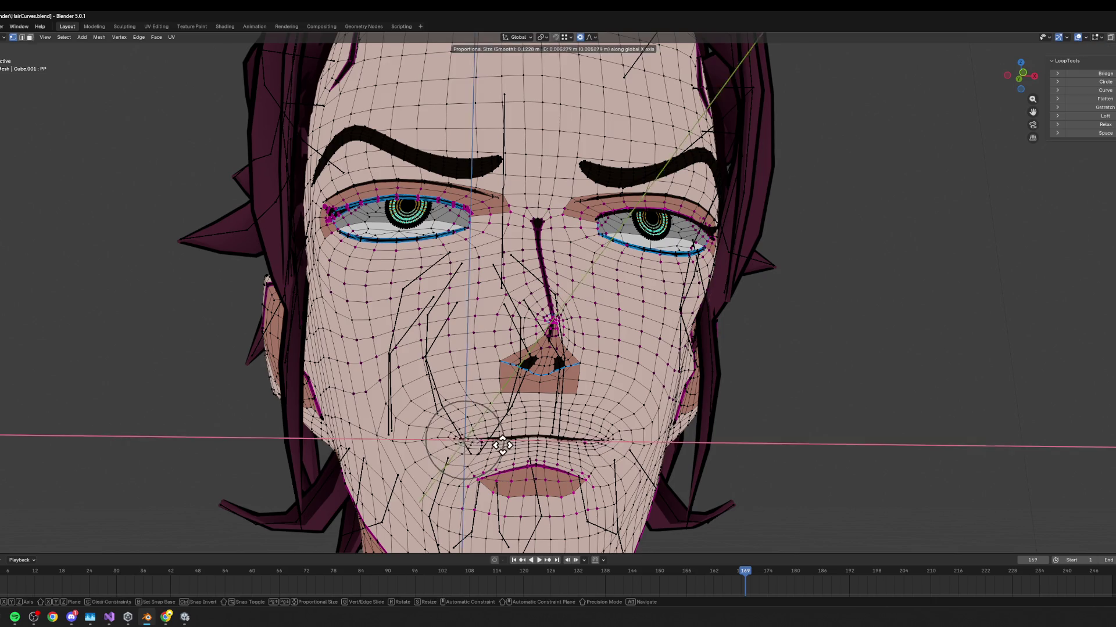
pyautogui.press('Escape')
pyautogui.press('g')
pyautogui.press('z')
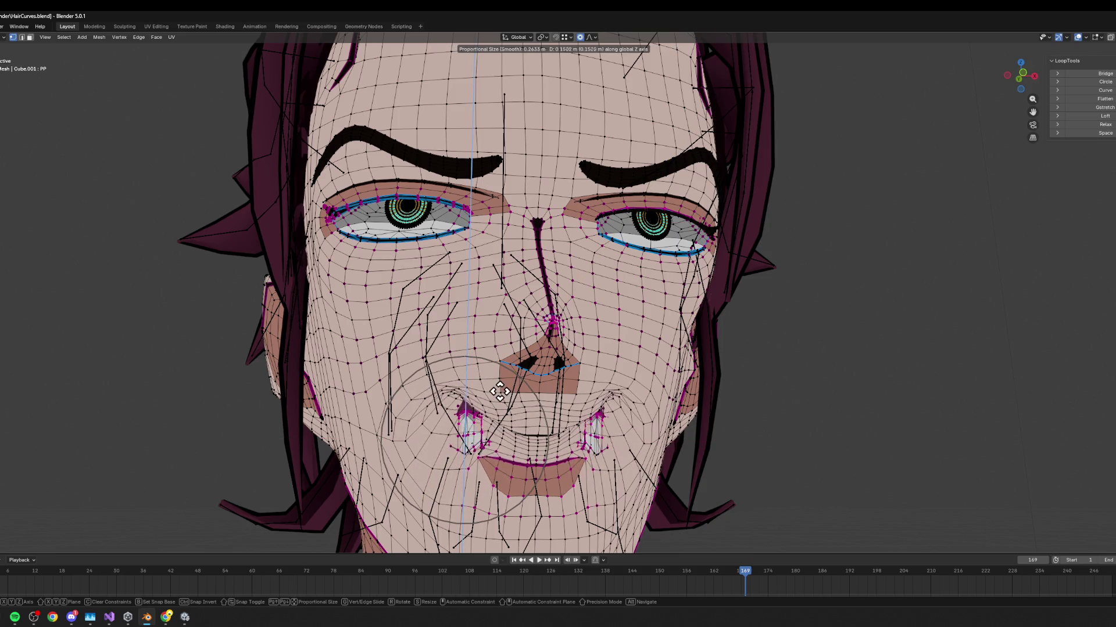
pyautogui.press('Escape')
pyautogui.scroll(3, 601, 446)
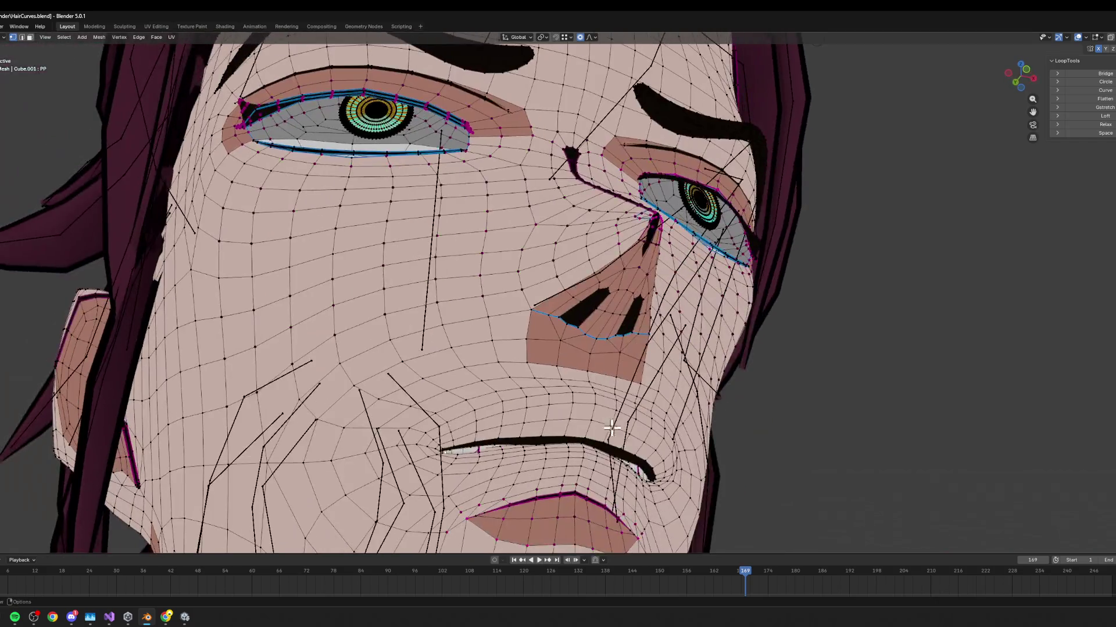
pyautogui.scroll(-3, 601, 447)
pyautogui.scroll(4, 583, 441)
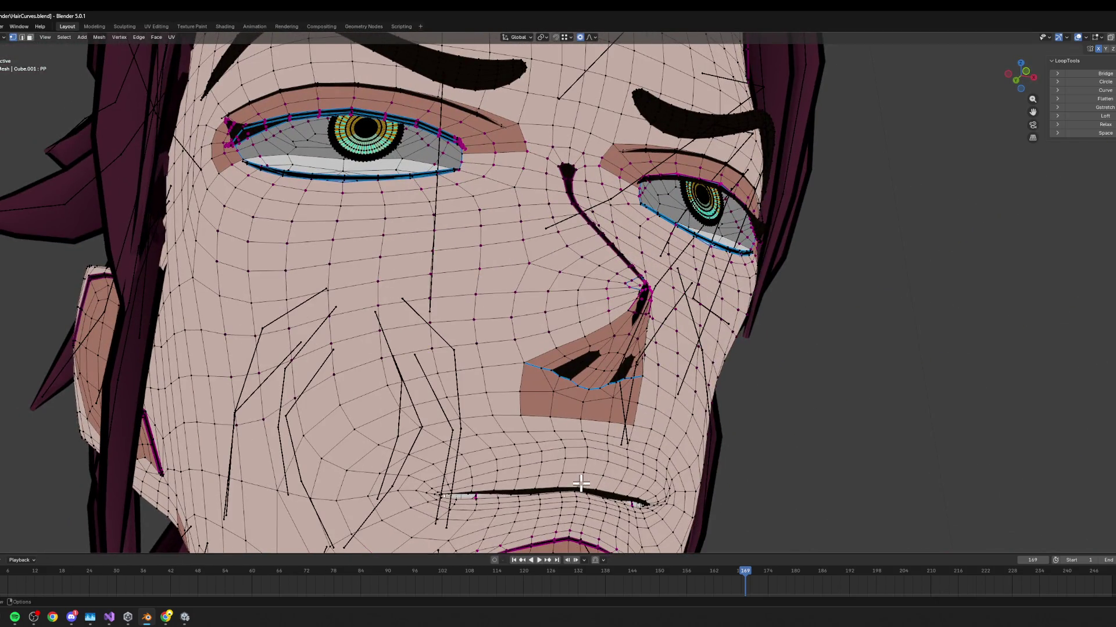
# Adjust the lip vertices vertically with two soft proportional moves along Z.
pyautogui.press('g')
pyautogui.press('z')
pyautogui.click(593, 468)
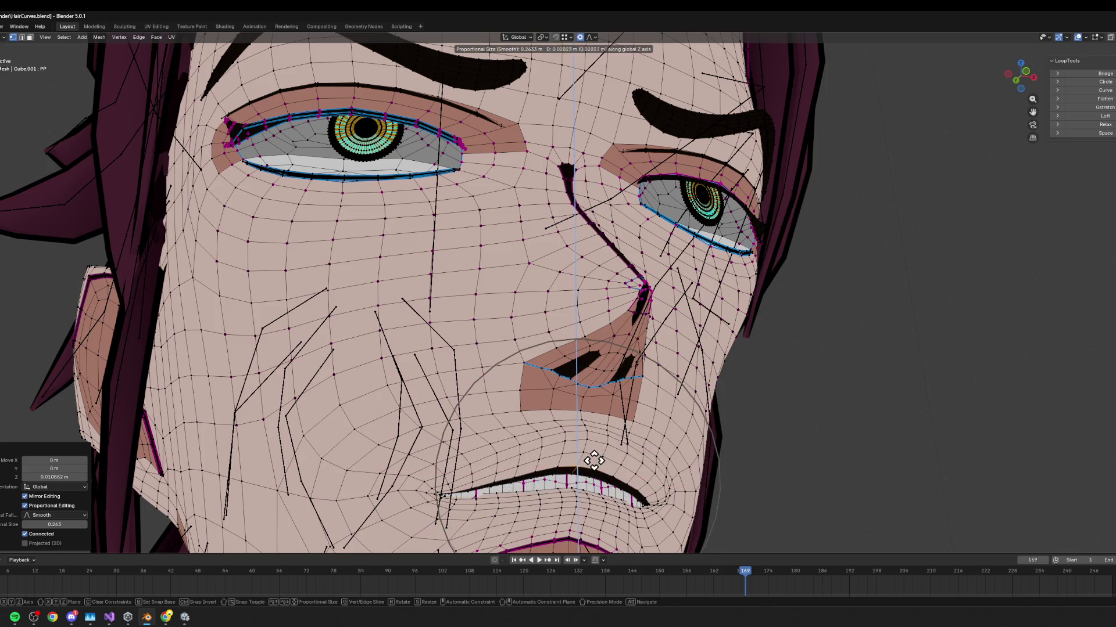
pyautogui.scroll(2, 622, 493)
pyautogui.press('g')
pyautogui.press('z')
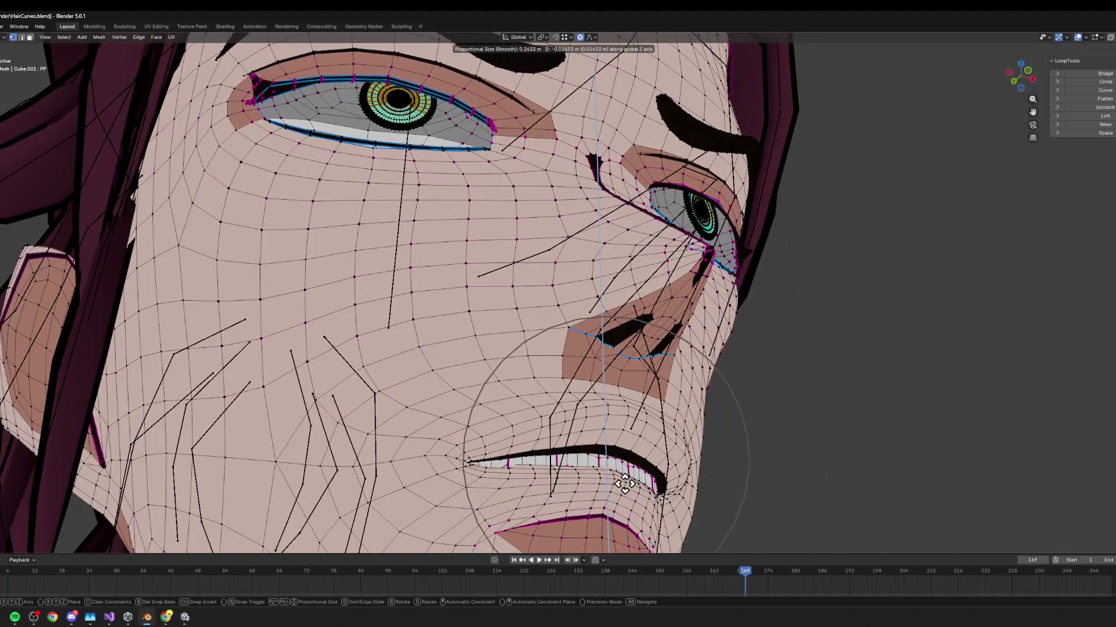
pyautogui.click(614, 478)
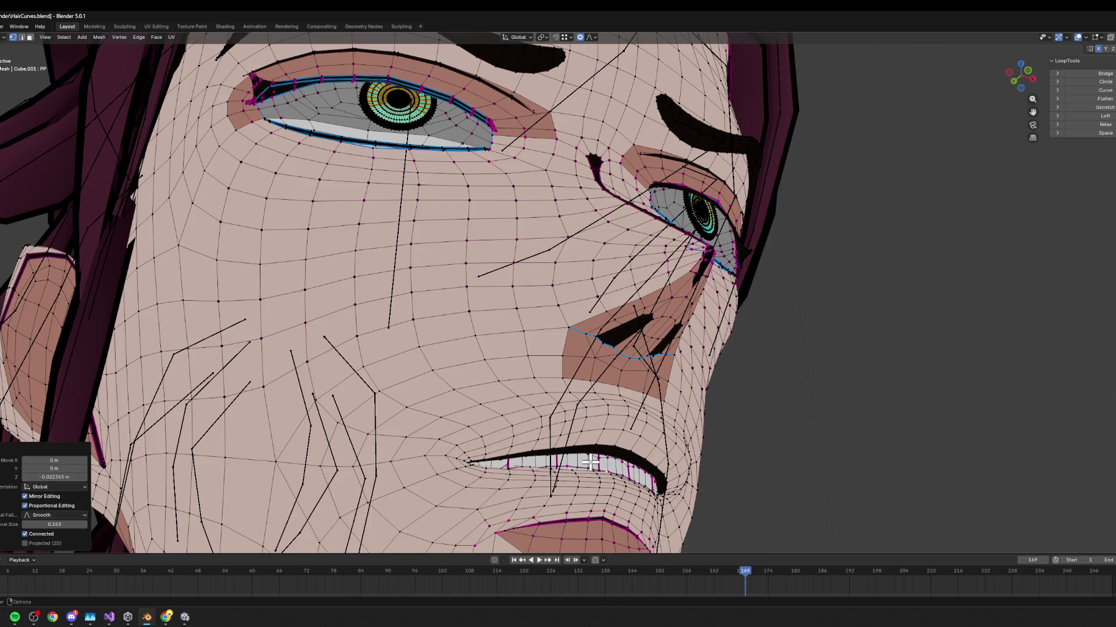
# Select the linked teeth mesh and reposition it vertically, checking from the front view.
pyautogui.press('l')
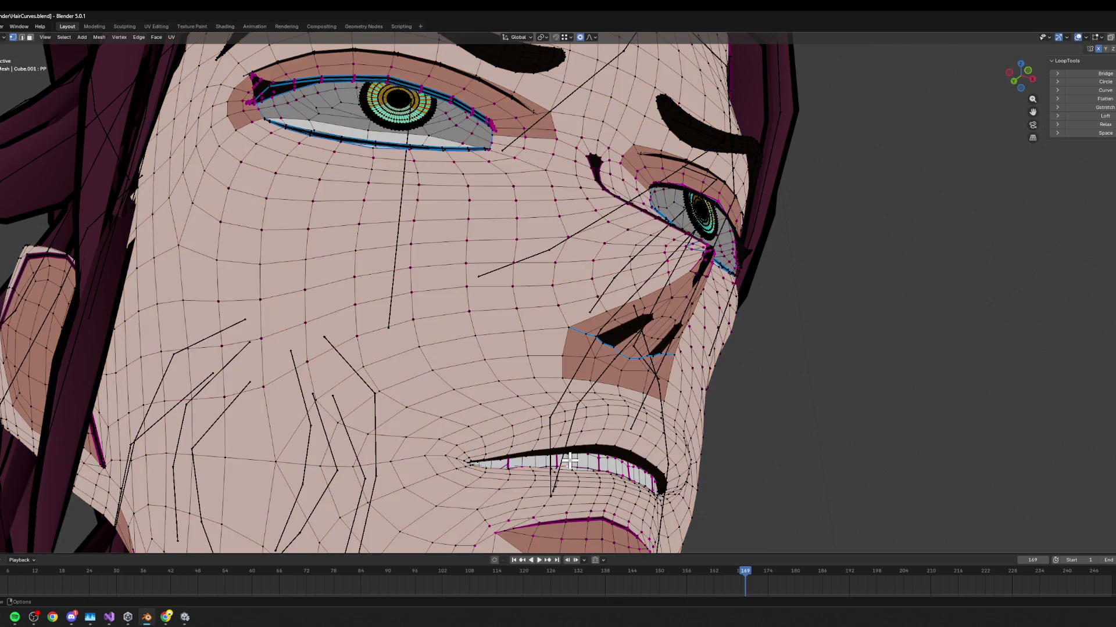
pyautogui.press('g')
pyautogui.press('z')
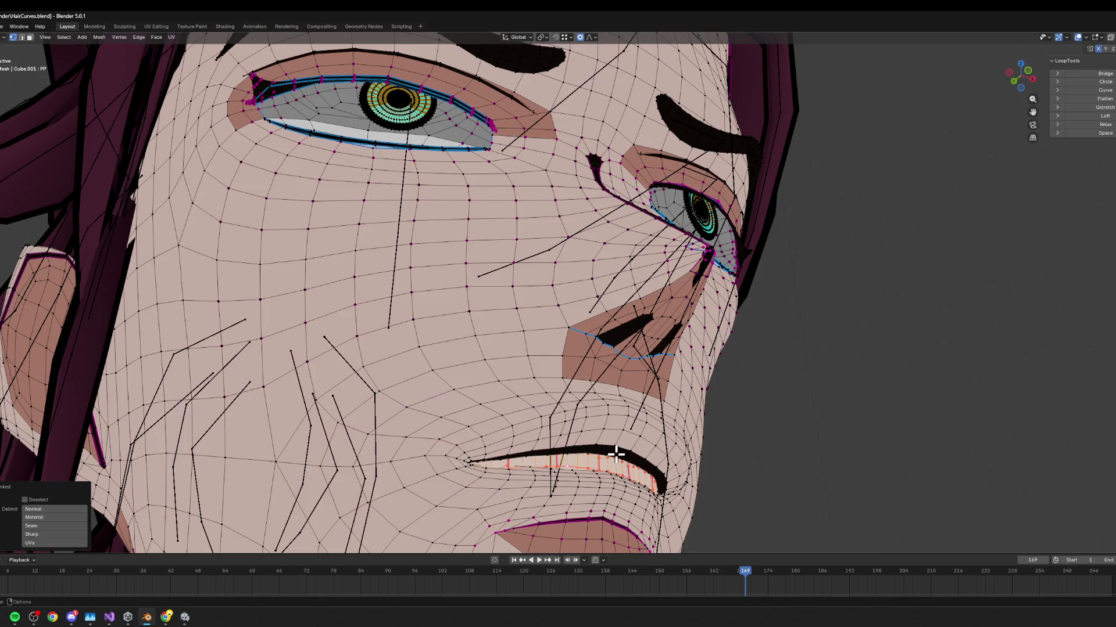
pyautogui.click(616, 449)
pyautogui.press('KP_1')
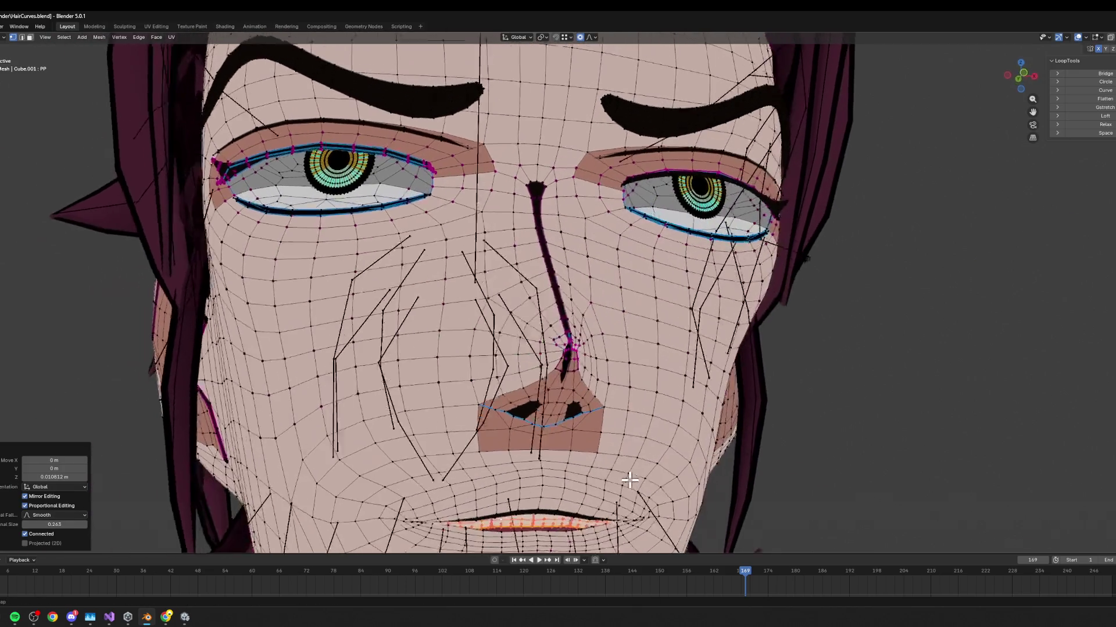
pyautogui.press('g')
pyautogui.press('x')
pyautogui.press('z')
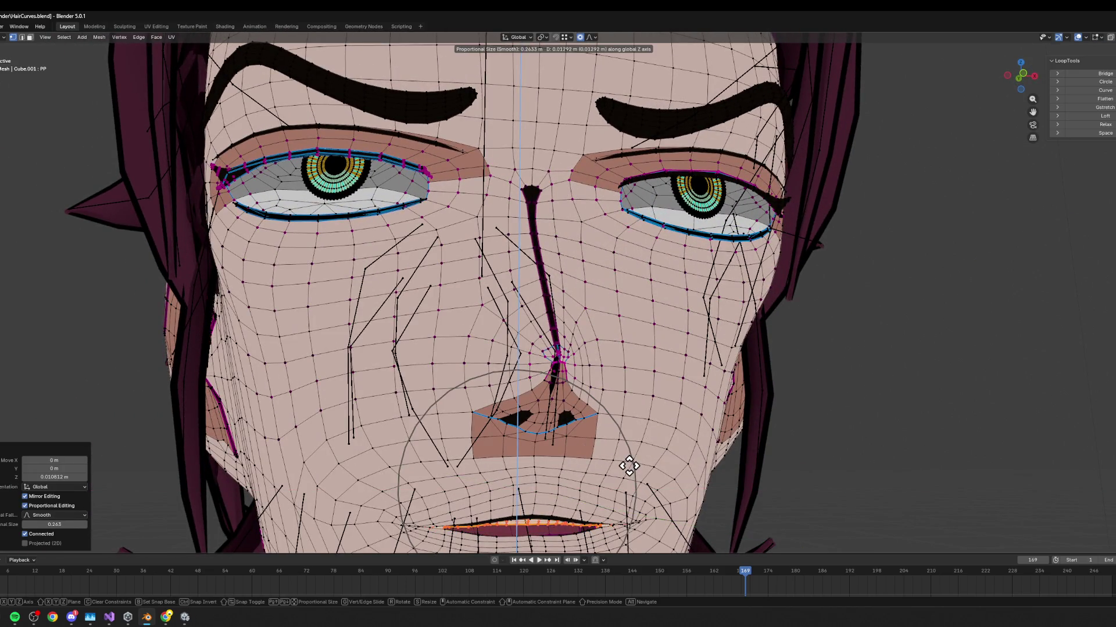
pyautogui.click(630, 467)
# Save HairCurves.blend, check the face from the side, and return to Object Mode.
pyautogui.hotkey('ctrl', 's')
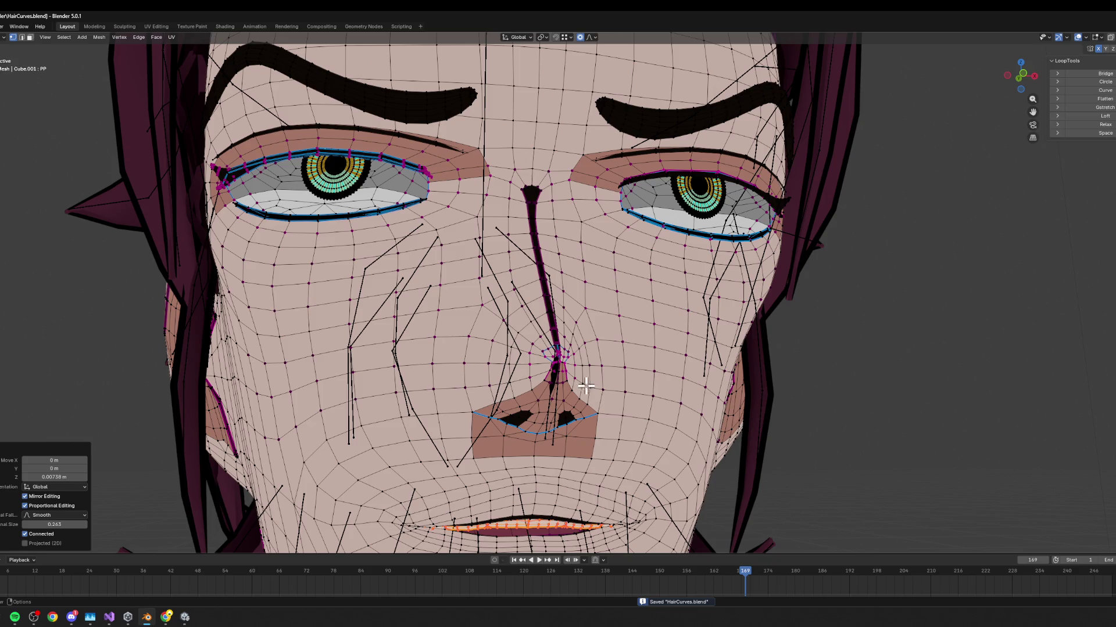
pyautogui.scroll(-2, 613, 401)
pyautogui.moveTo(636, 441)
pyautogui.mouseDown()
pyautogui.moveTo(687, 398)
pyautogui.moveTo(642, 433)
pyautogui.moveTo(717, 495)
pyautogui.mouseUp()
pyautogui.press('Tab')
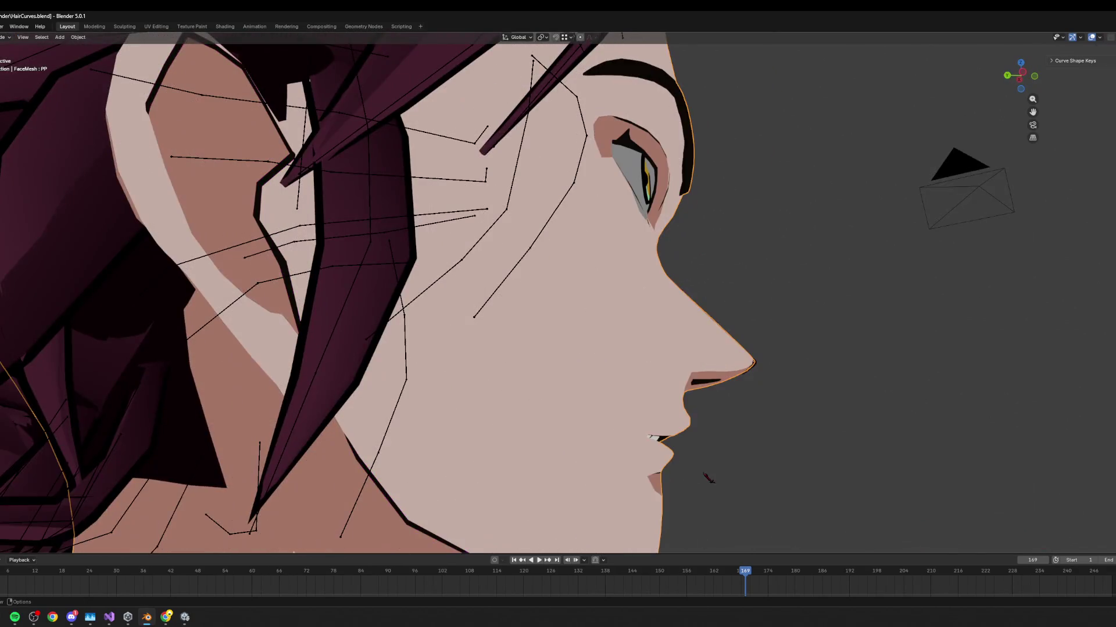
# Select the hair curves and face together and export them as HairCurves.fbx.
pyautogui.hotkey('alt', 'a')
pyautogui.press('a')
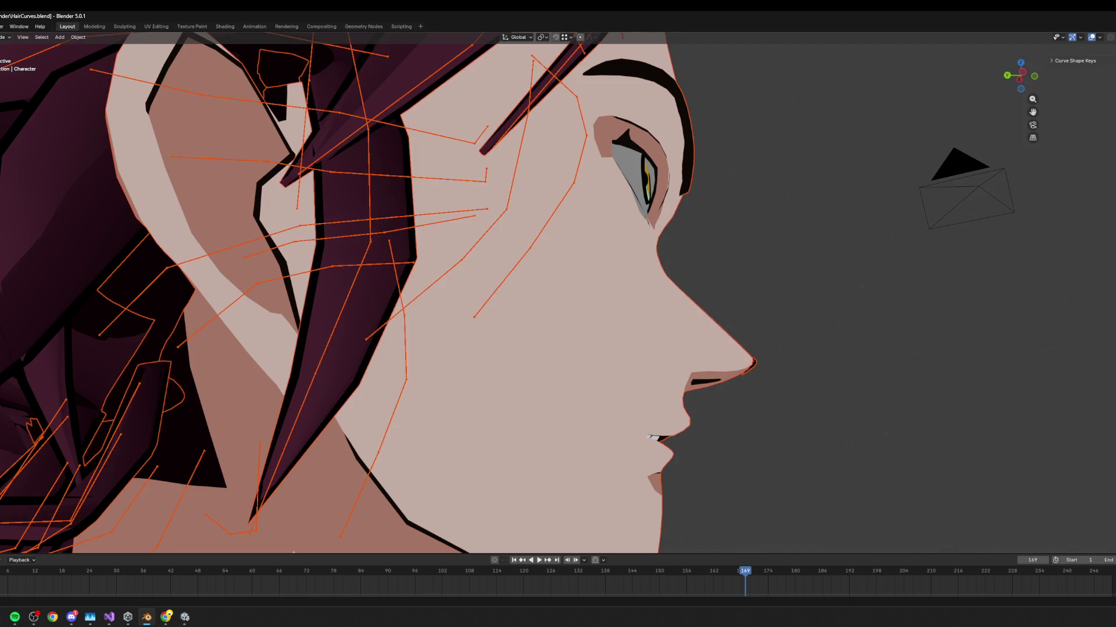
pyautogui.click(0, 26)
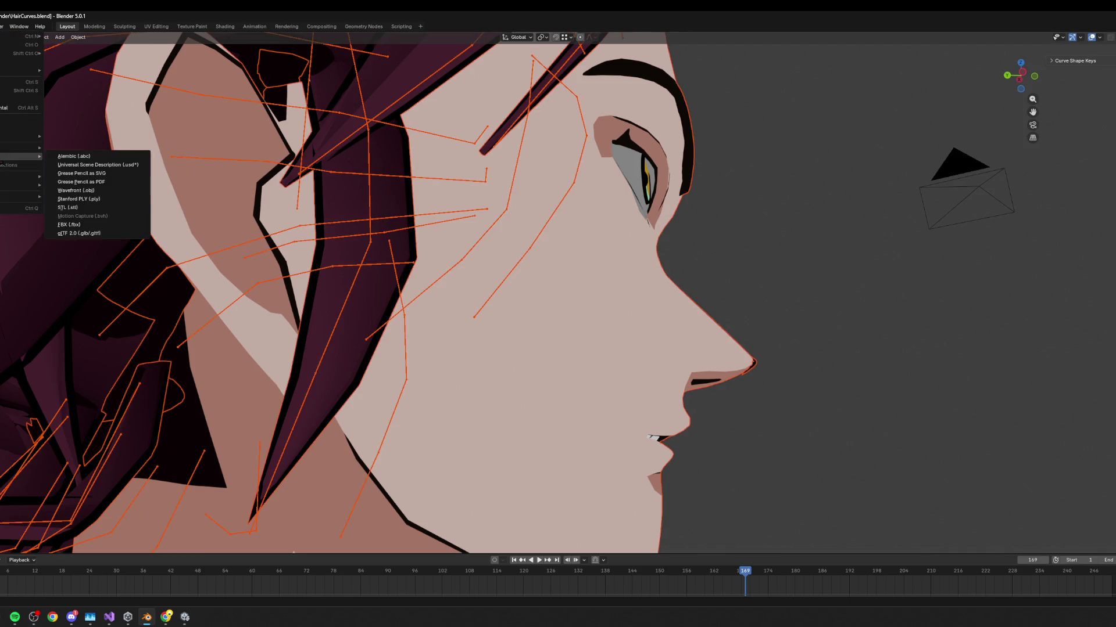
pyautogui.moveTo(23, 156)
pyautogui.click(75, 224)
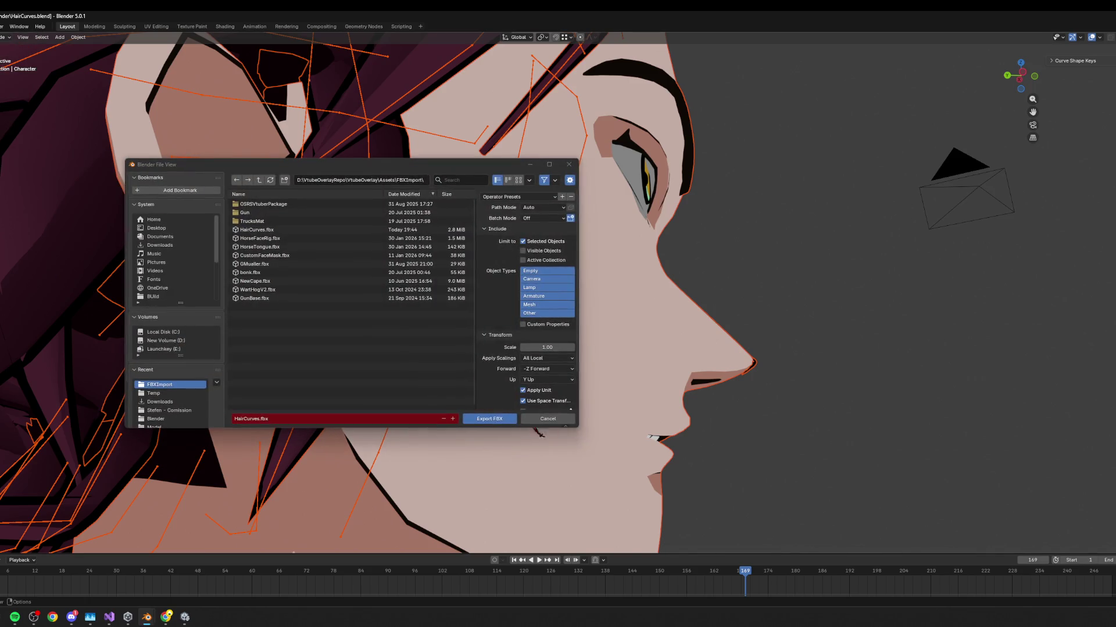
pyautogui.click(488, 419)
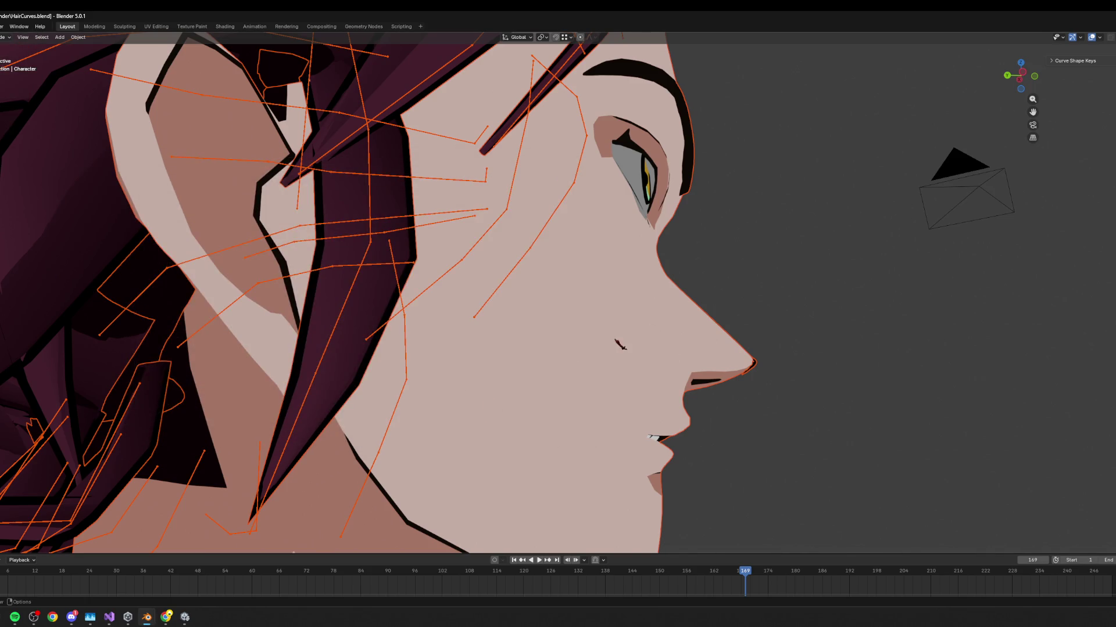
pyautogui.click(184, 617)
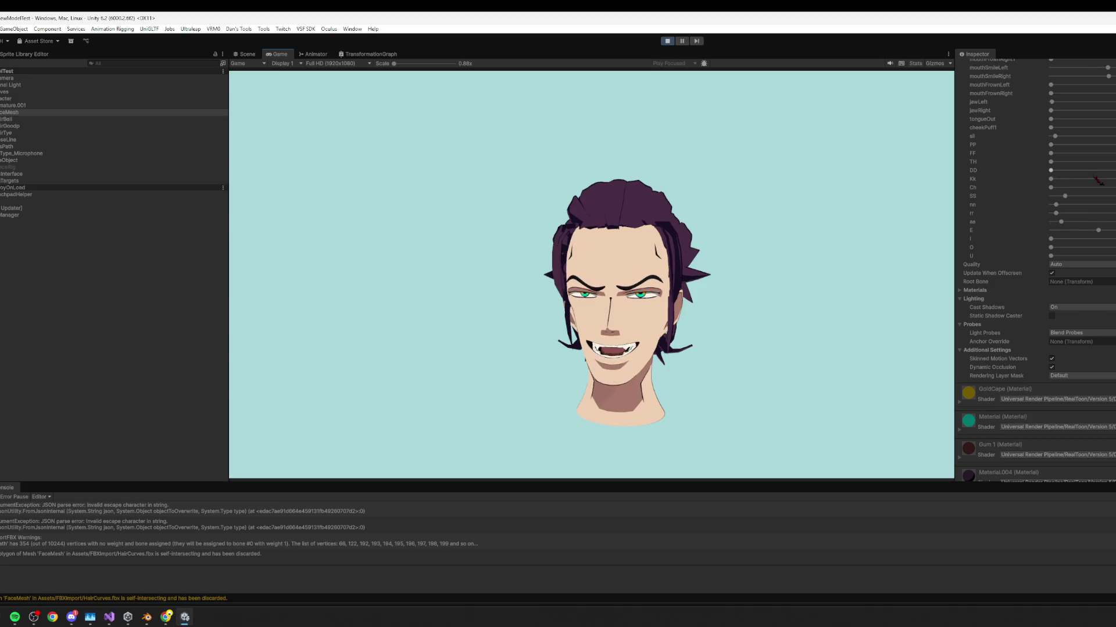
# Compare the play-mode blendshapes in Unity against the head in Blender.
pyautogui.scroll(2, 1040, 193)
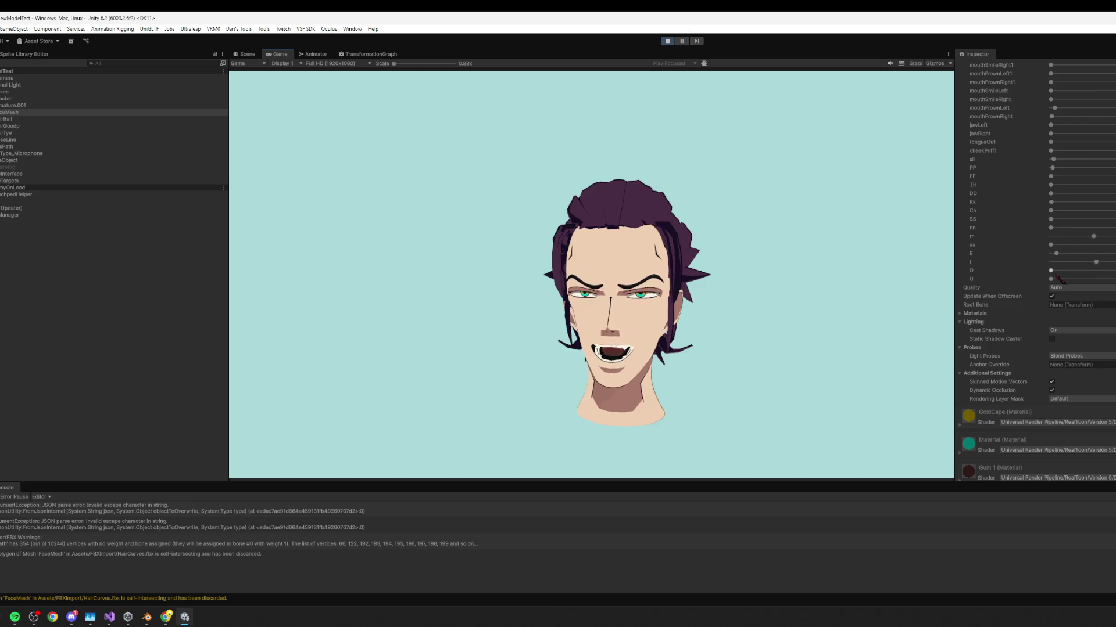
pyautogui.hotkey('alt', 'Tab')
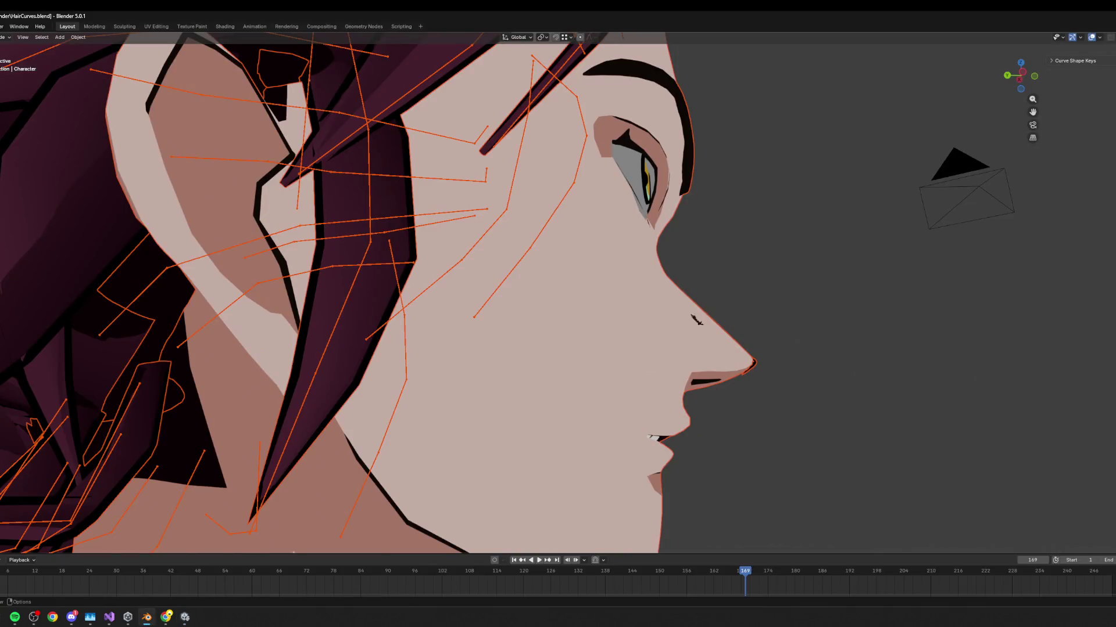
pyautogui.hotkey('alt', 'Tab')
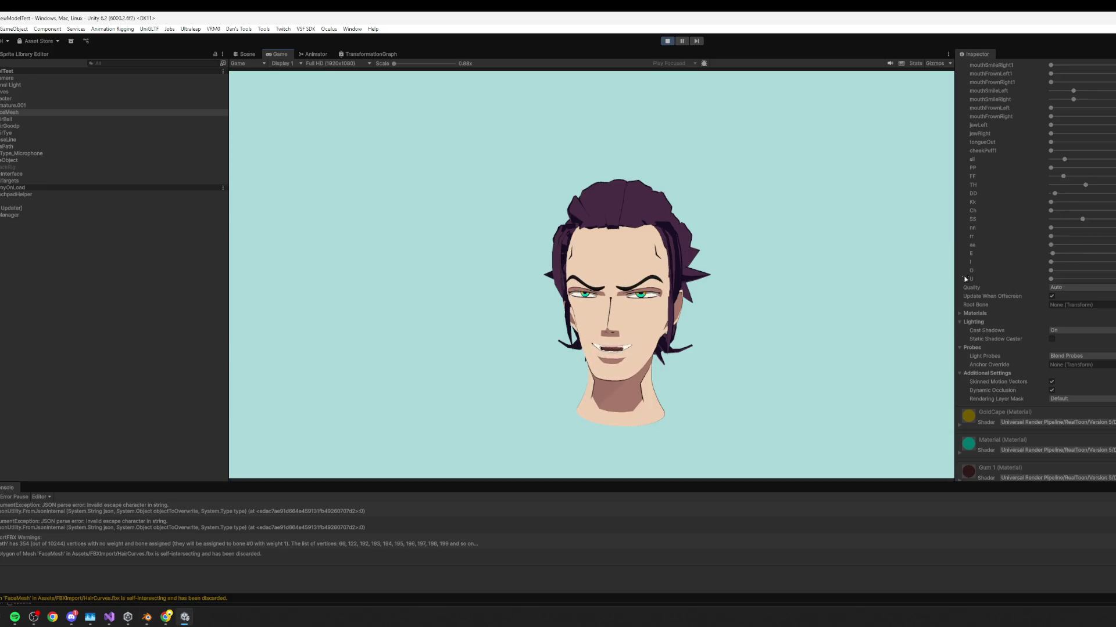
pyautogui.hotkey('alt', 'Tab')
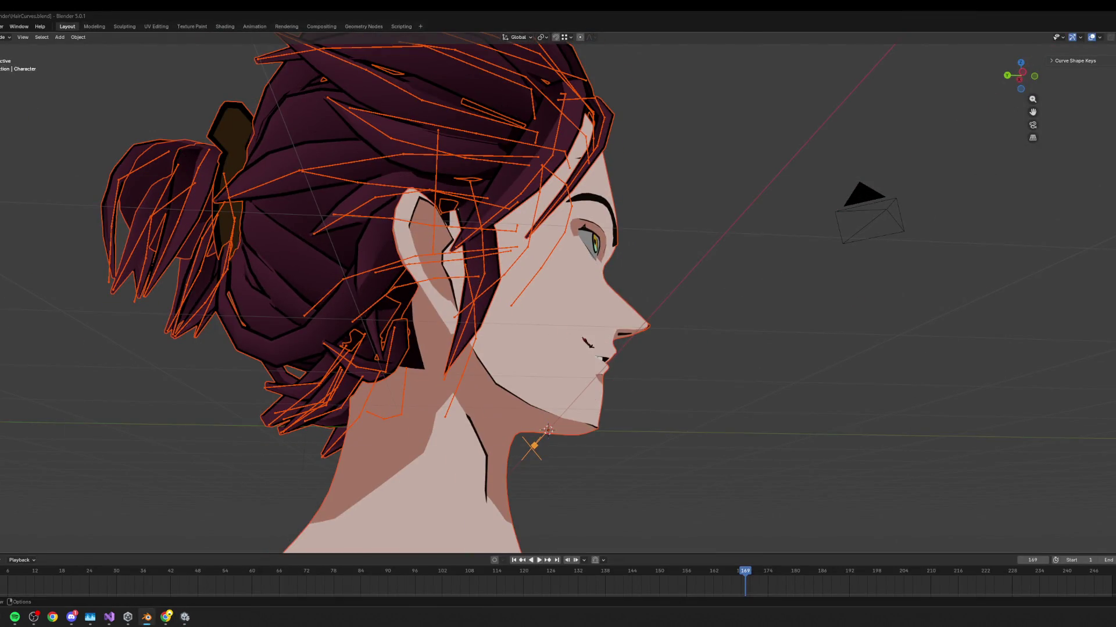
pyautogui.hotkey('alt', 'Tab')
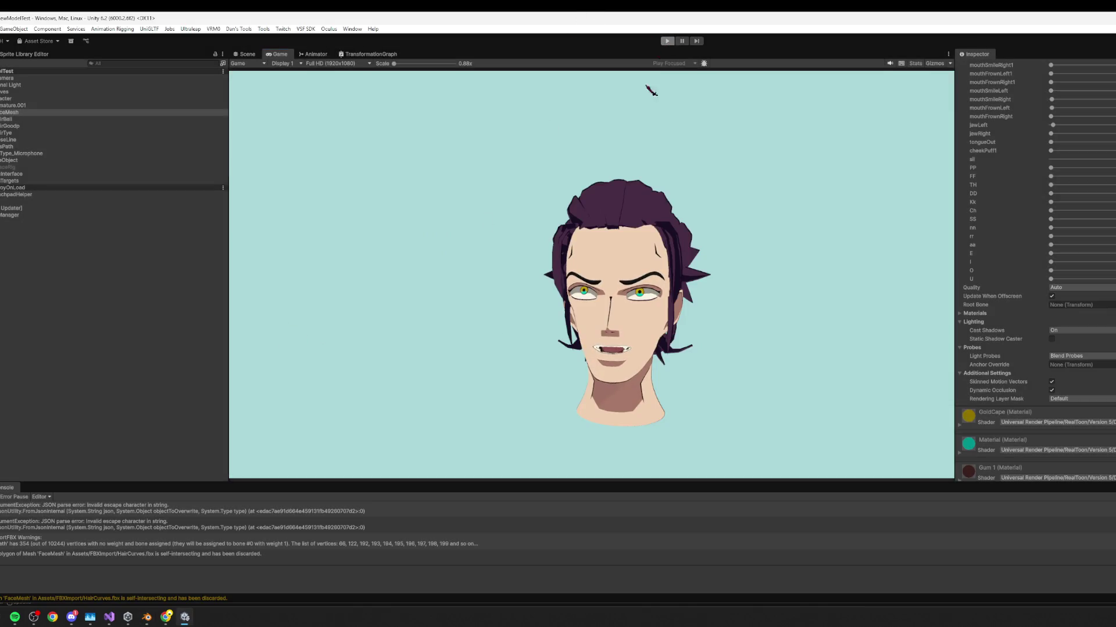
# Re-export the head from Blender as HairCurves.fbx and return to Unity.
pyautogui.hotkey('alt', 'Tab')
pyautogui.click(1, 26)
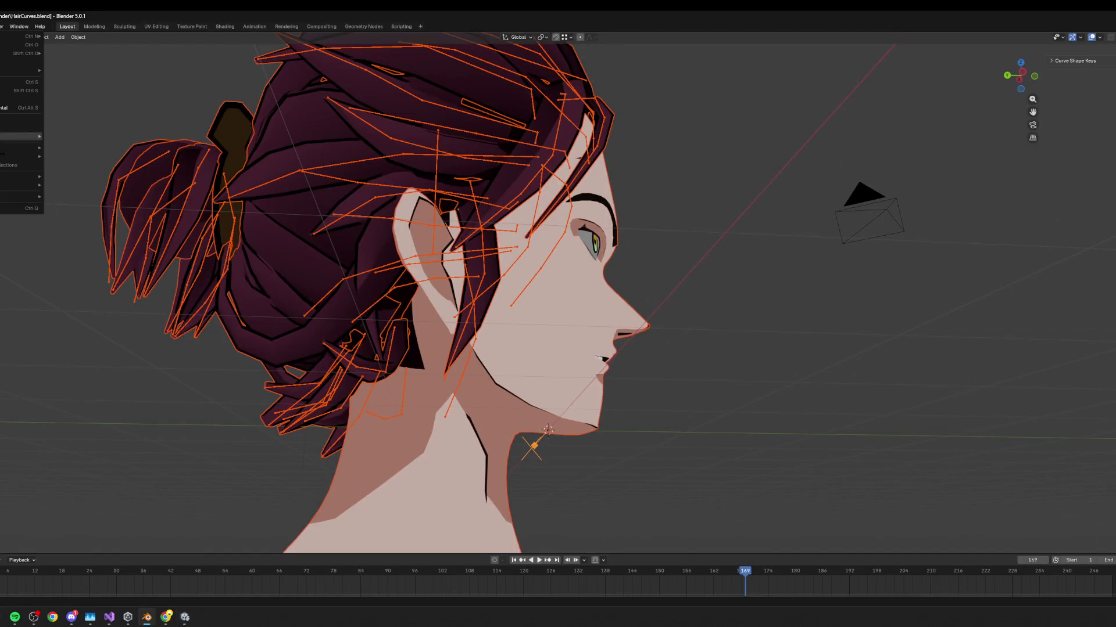
pyautogui.moveTo(29, 156)
pyautogui.click(93, 224)
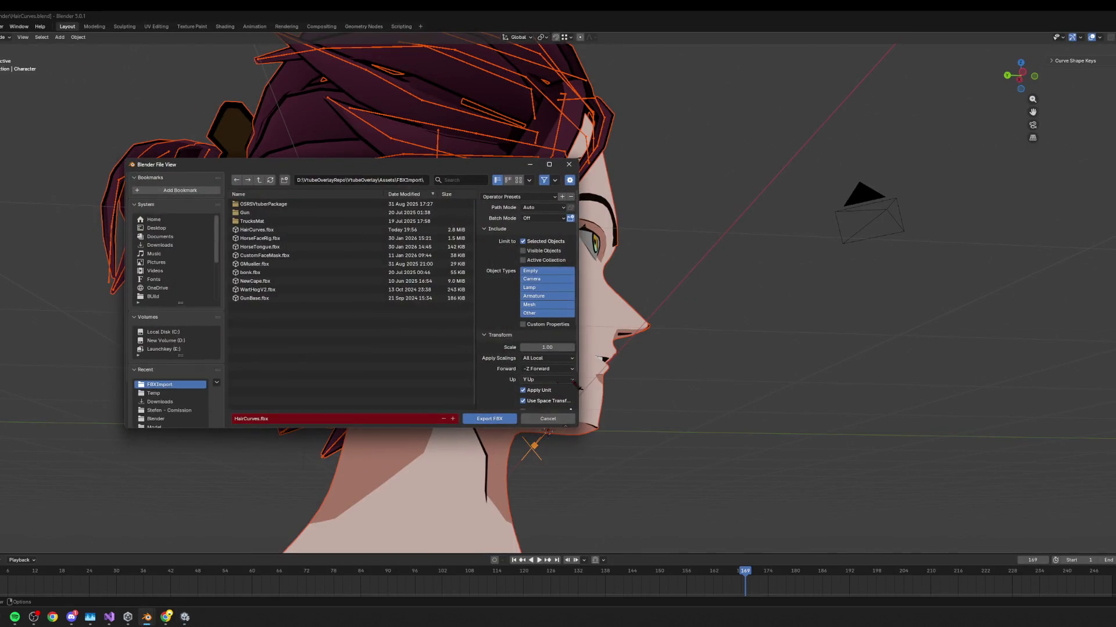
pyautogui.click(480, 419)
pyautogui.hotkey('alt', 'Tab')
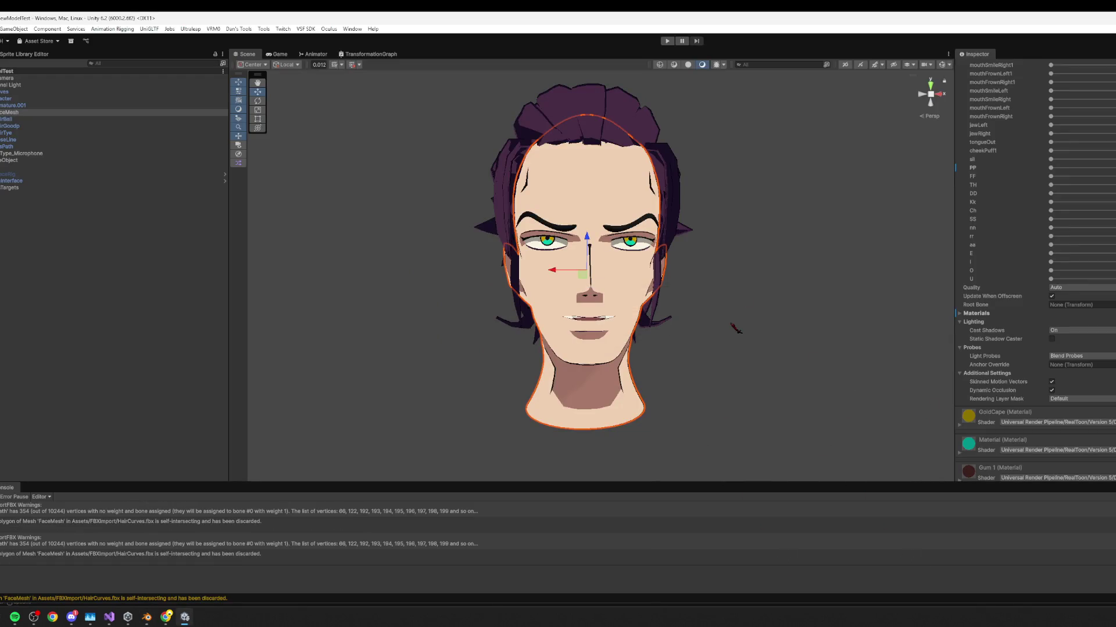
# In play mode, enable InputType_Microphone's Enable Acceleration and scroll to its Viseme Test Keys.
pyautogui.click(668, 41)
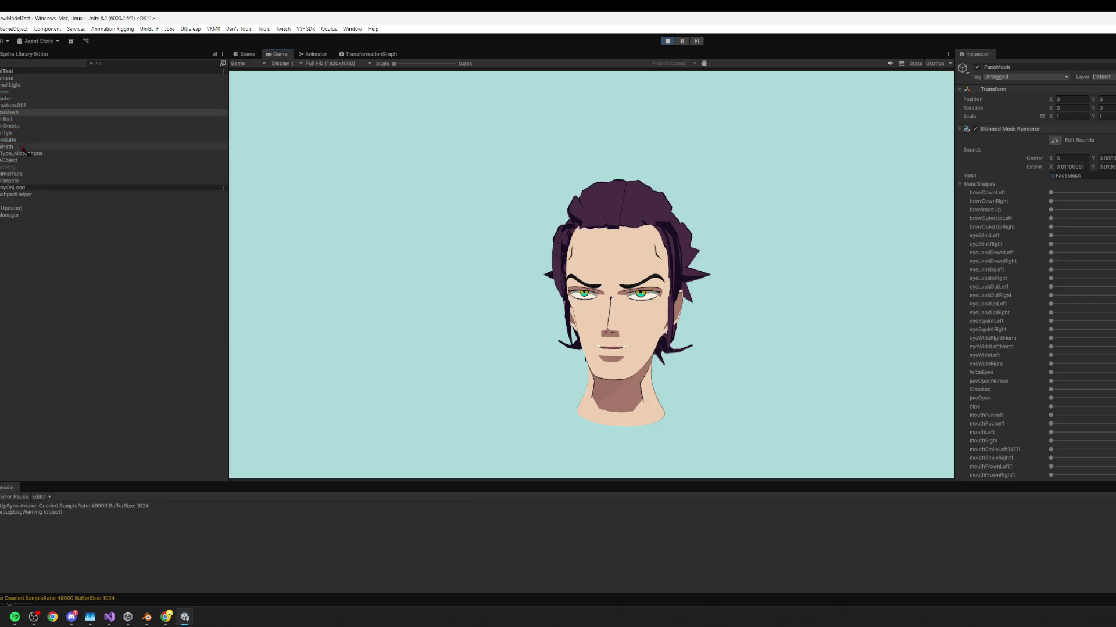
pyautogui.click(41, 154)
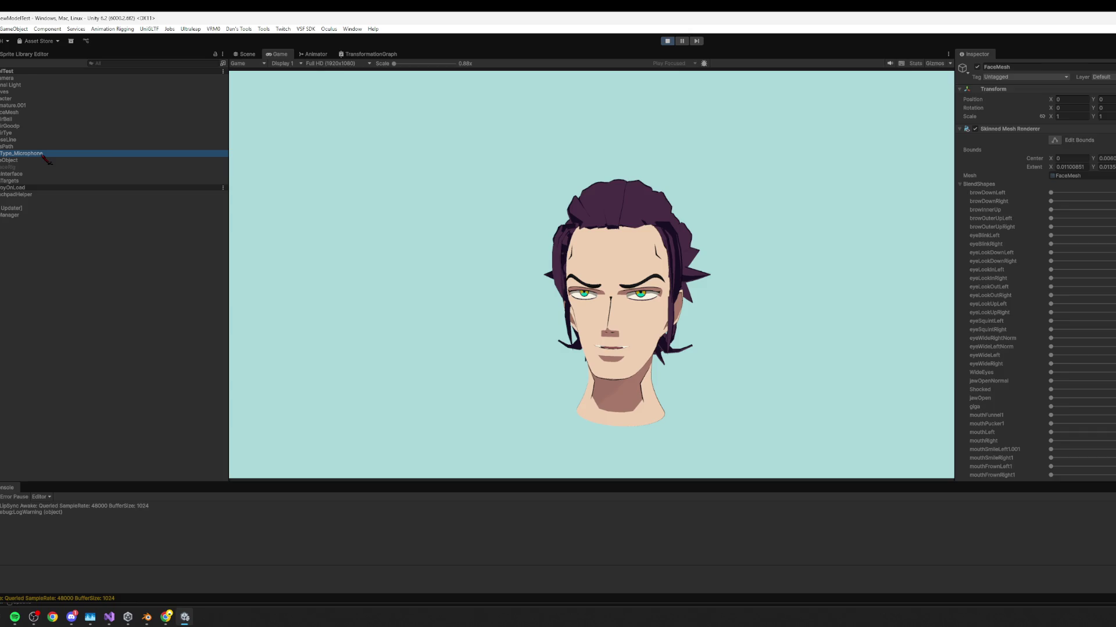
pyautogui.scroll(-5, 1075, 276)
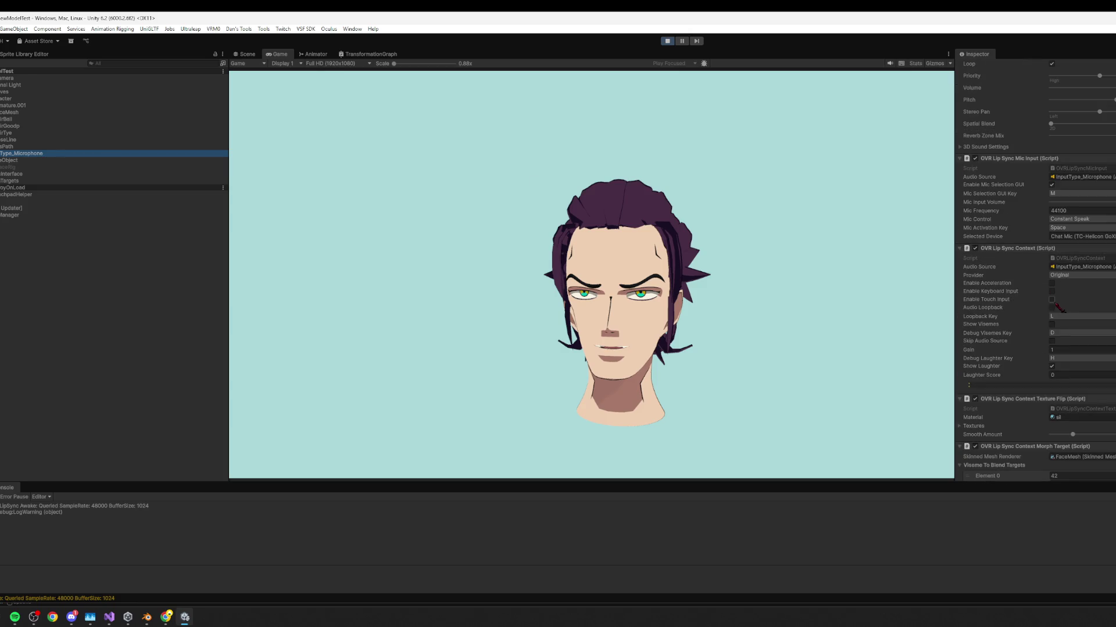
pyautogui.click(1052, 283)
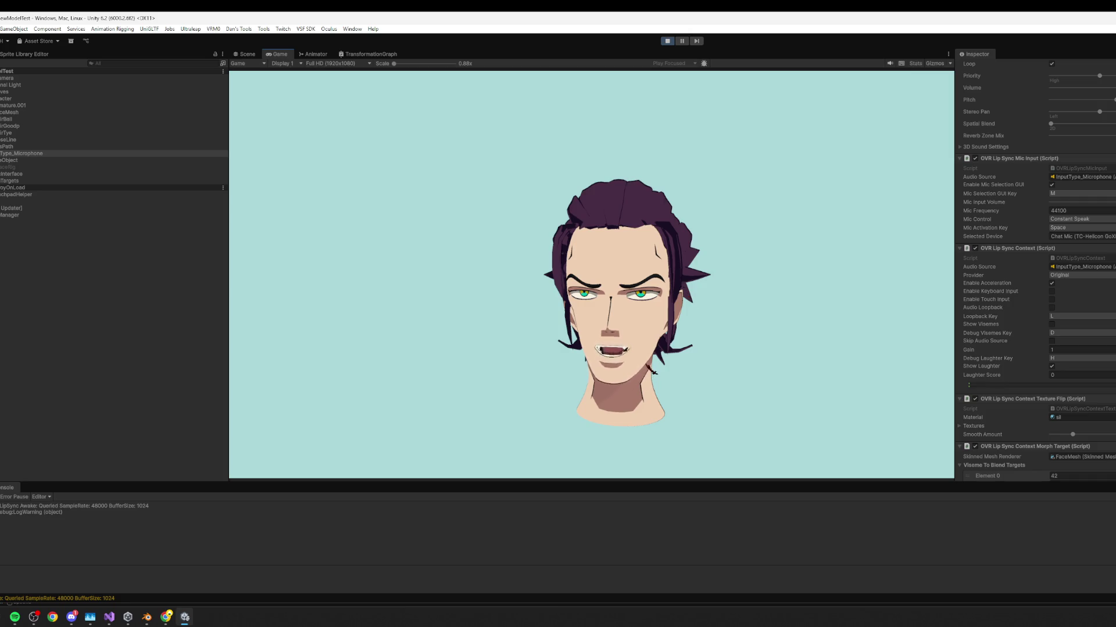
pyautogui.scroll(-10, 1079, 314)
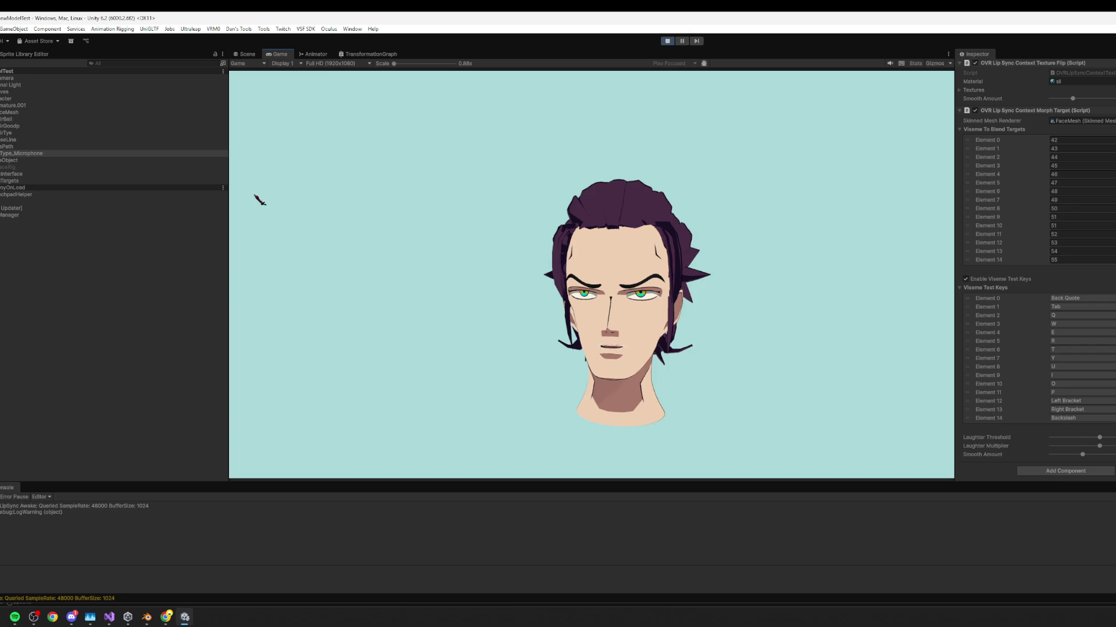
# Tick the Face Motion Avatar Binder on HairCurves, then reselect InputType_Microphone.
pyautogui.click(12, 105)
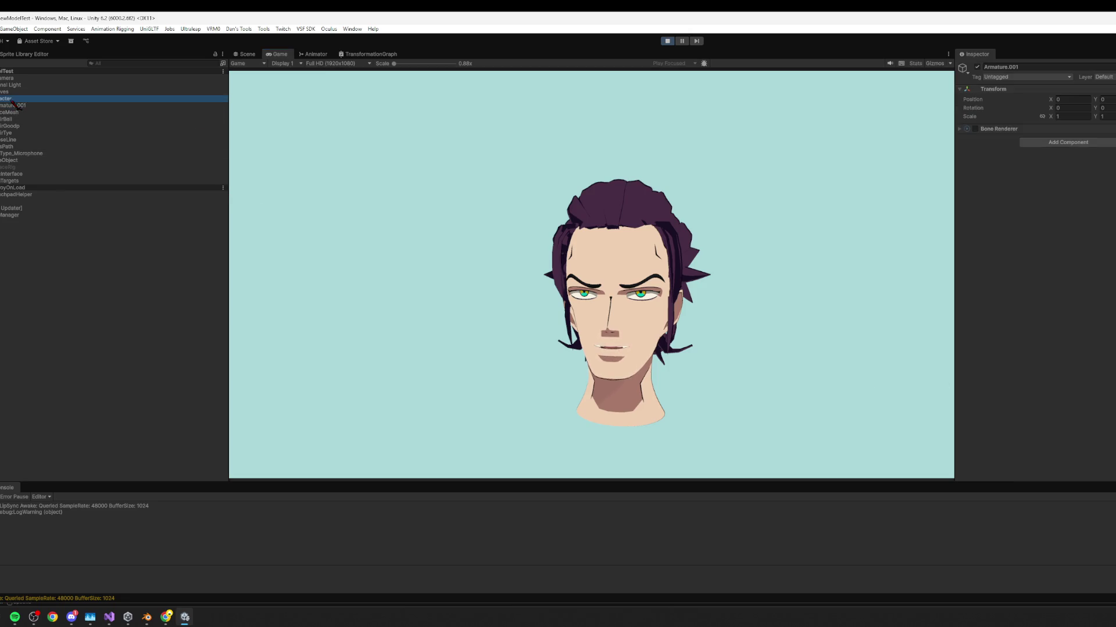
pyautogui.click(15, 92)
pyautogui.click(974, 129)
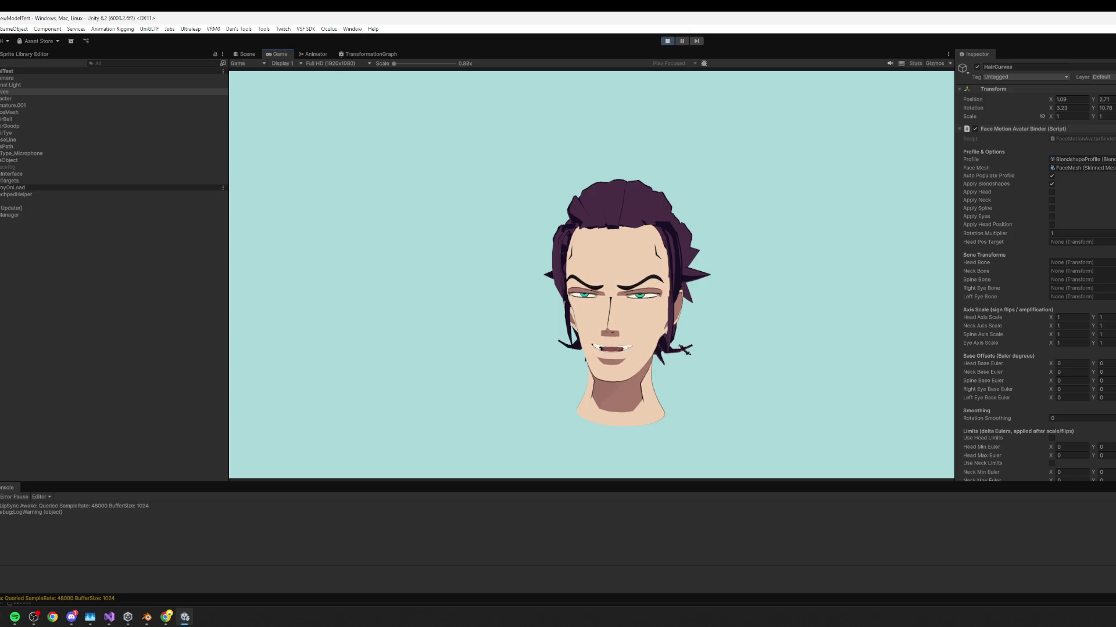
pyautogui.scroll(-6, 1104, 328)
pyautogui.scroll(6, 1093, 355)
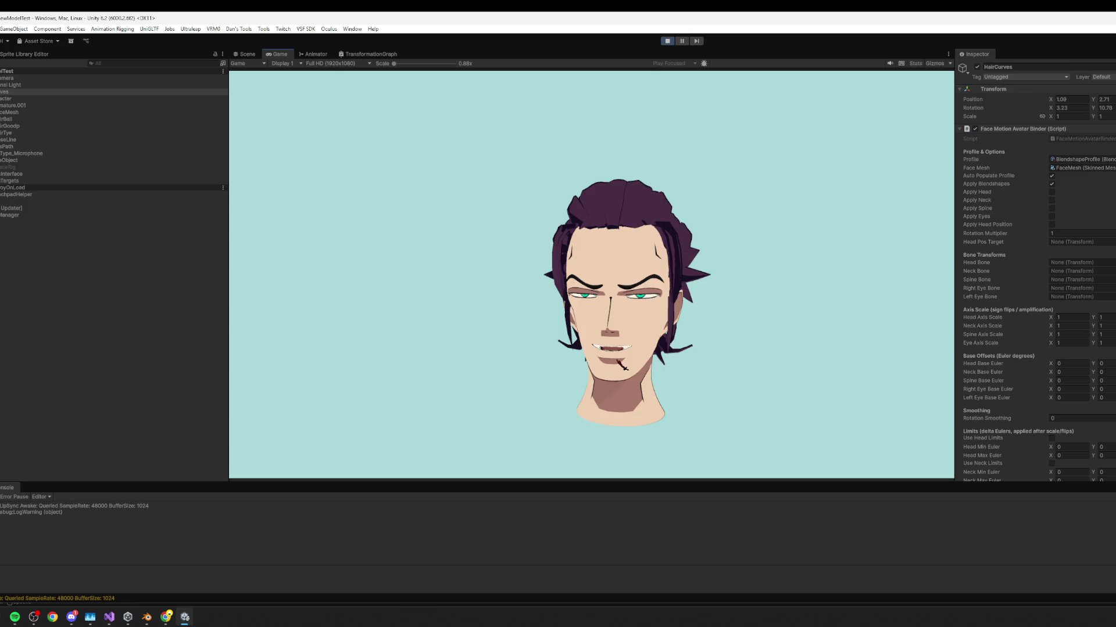
pyautogui.scroll(-10, 1038, 341)
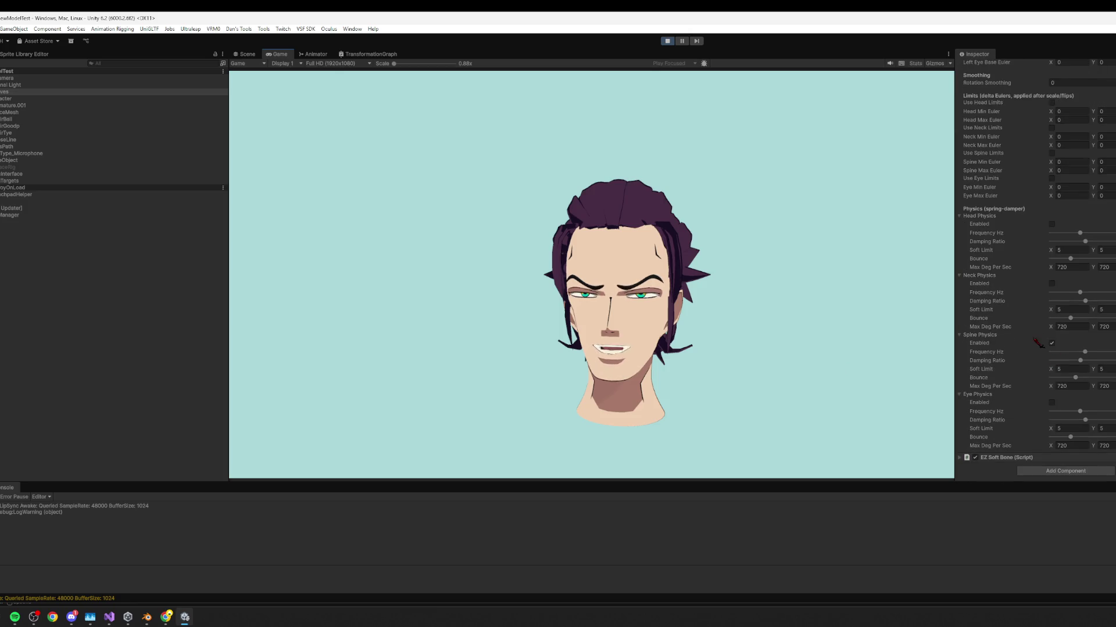
pyautogui.click(35, 153)
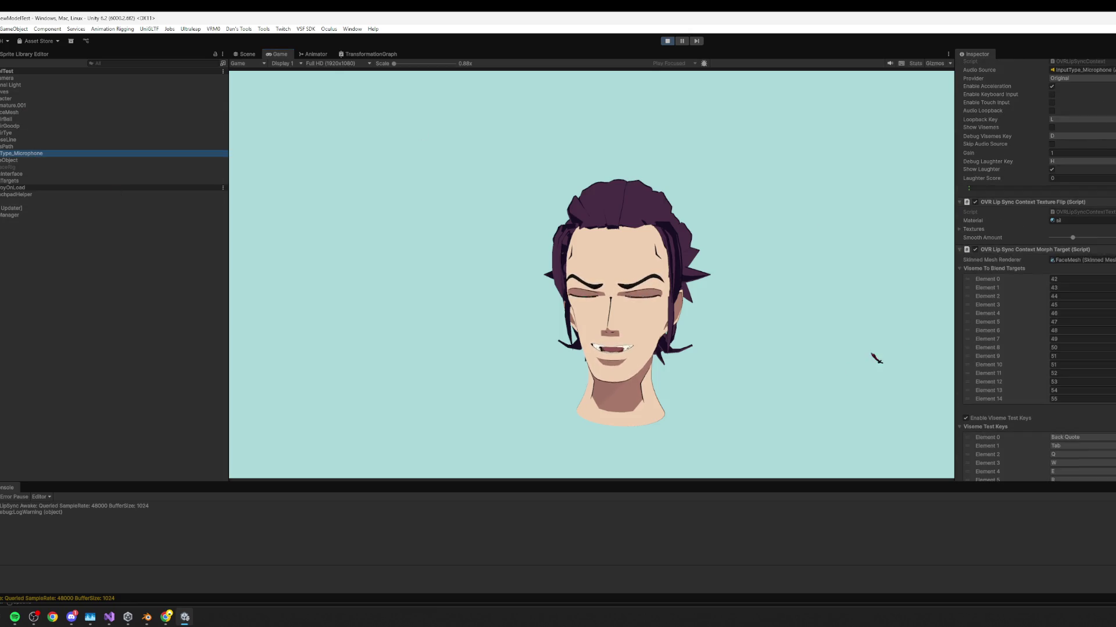
# Adjust the Smooth Amount slider in InputType_Microphone's OVR Lip Sync settings.
pyautogui.scroll(-5, 1034, 349)
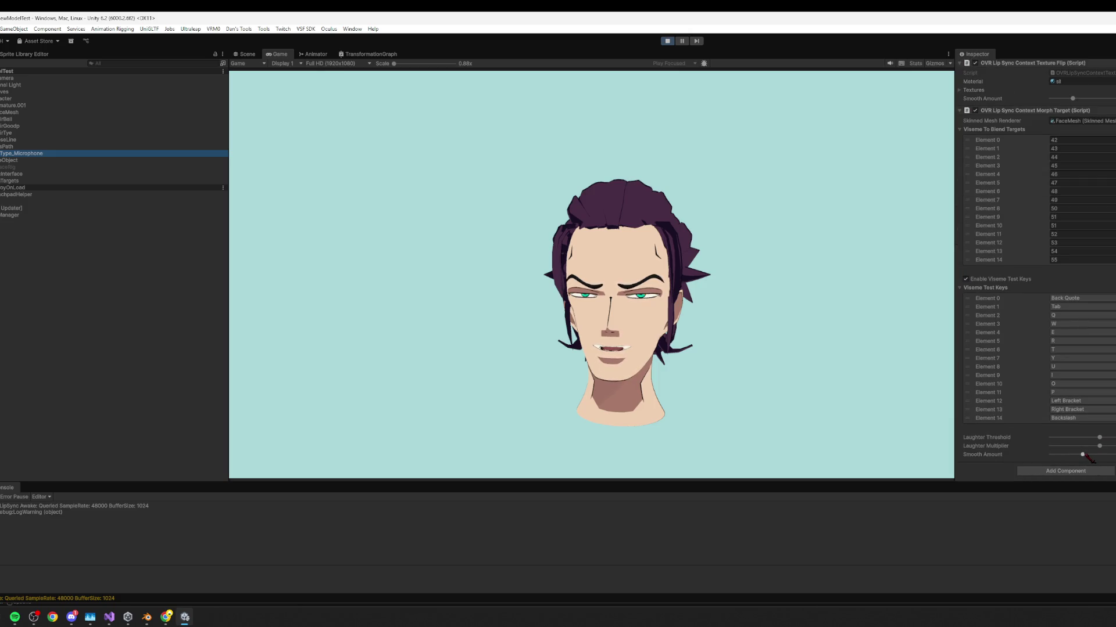
pyautogui.click(1084, 456)
pyautogui.click(775, 310)
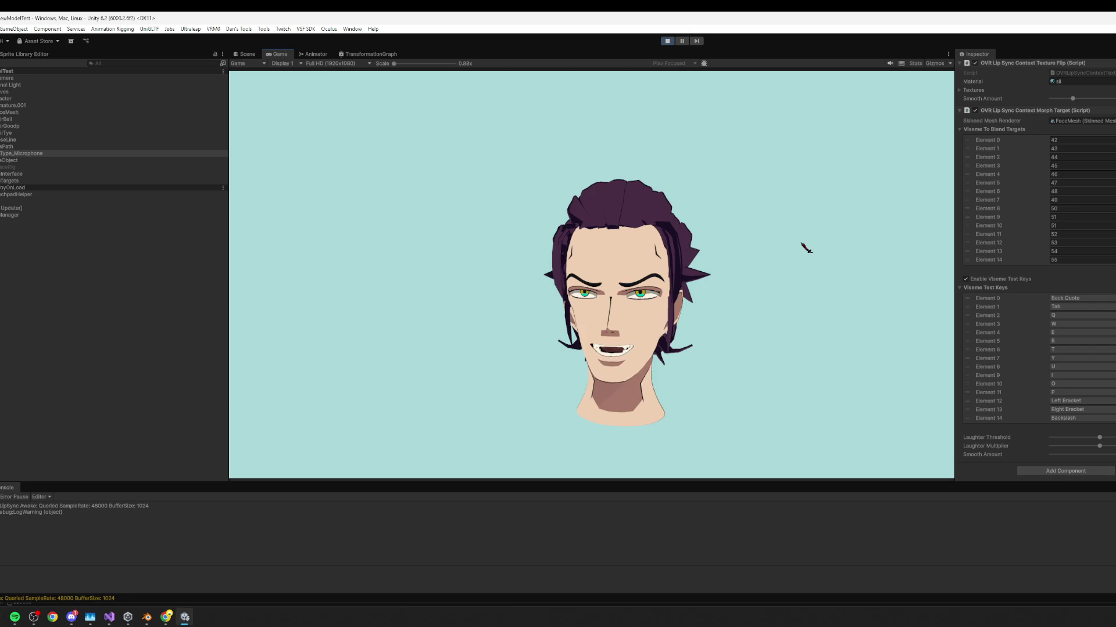
# Speak to test the head's lip-synced mouth, then switch to the Scene view.
pyautogui.scroll(4, 1006, 282)
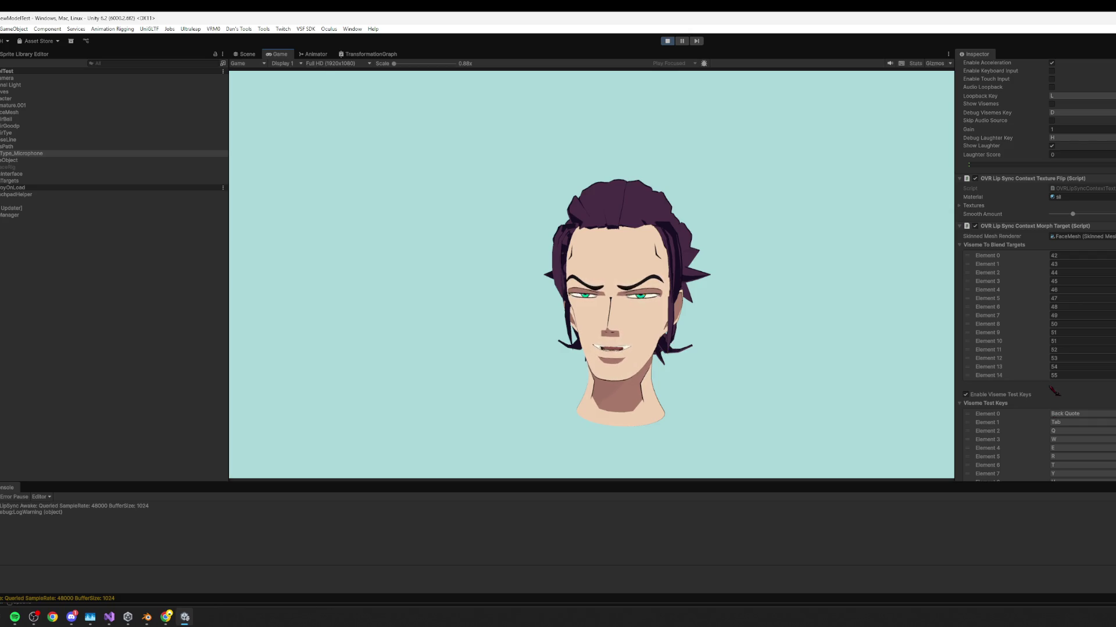
pyautogui.scroll(-5, 1053, 390)
pyautogui.scroll(6, 1053, 348)
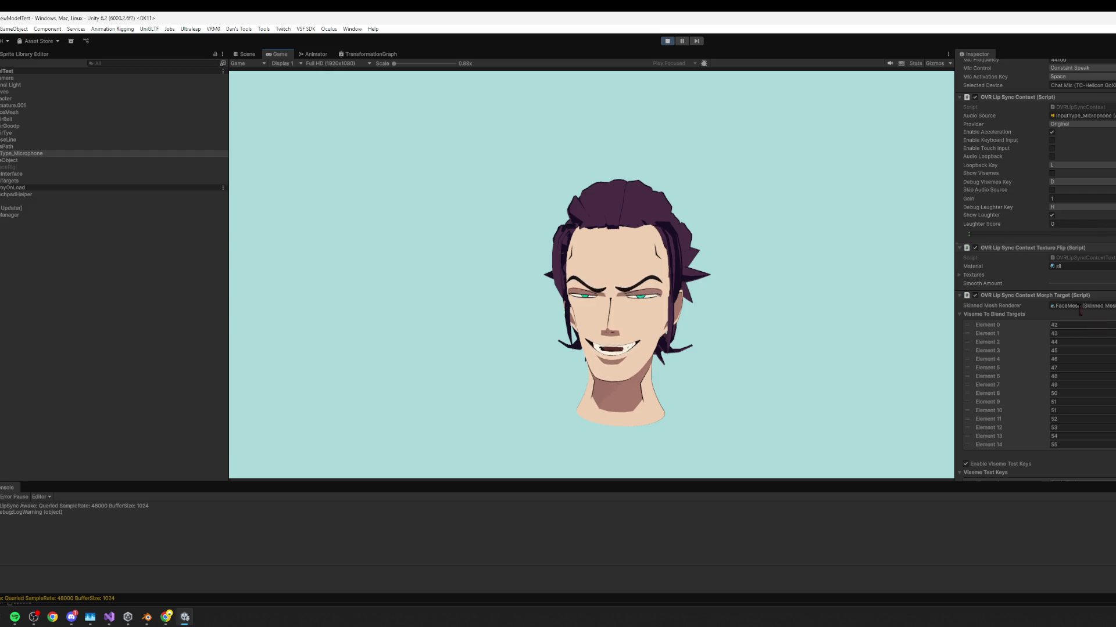
pyautogui.scroll(-1, 1052, 213)
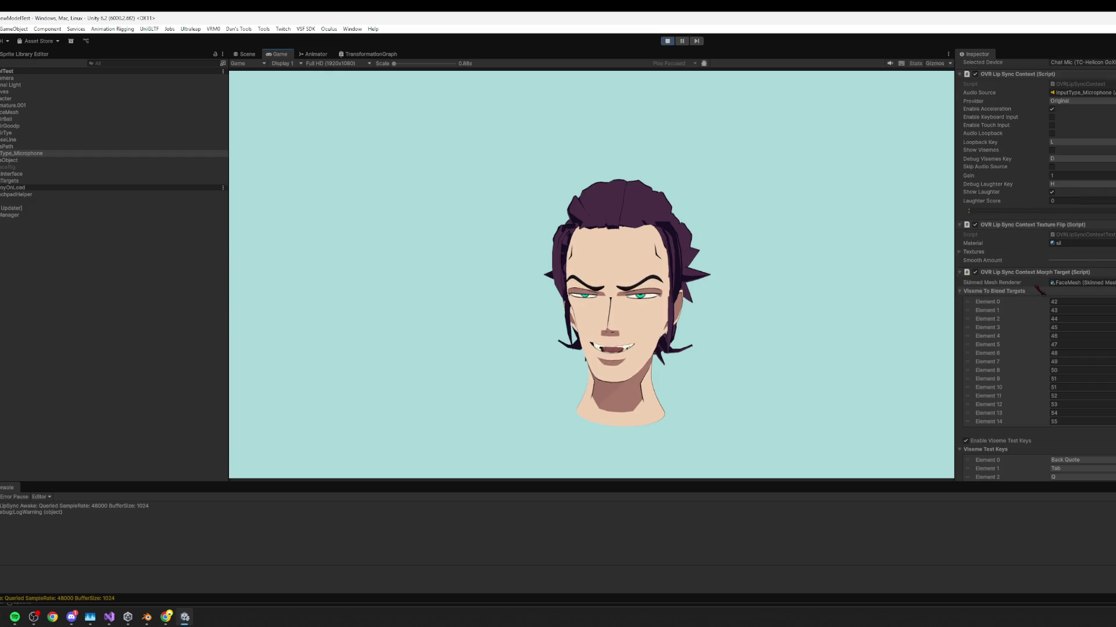
pyautogui.click(244, 53)
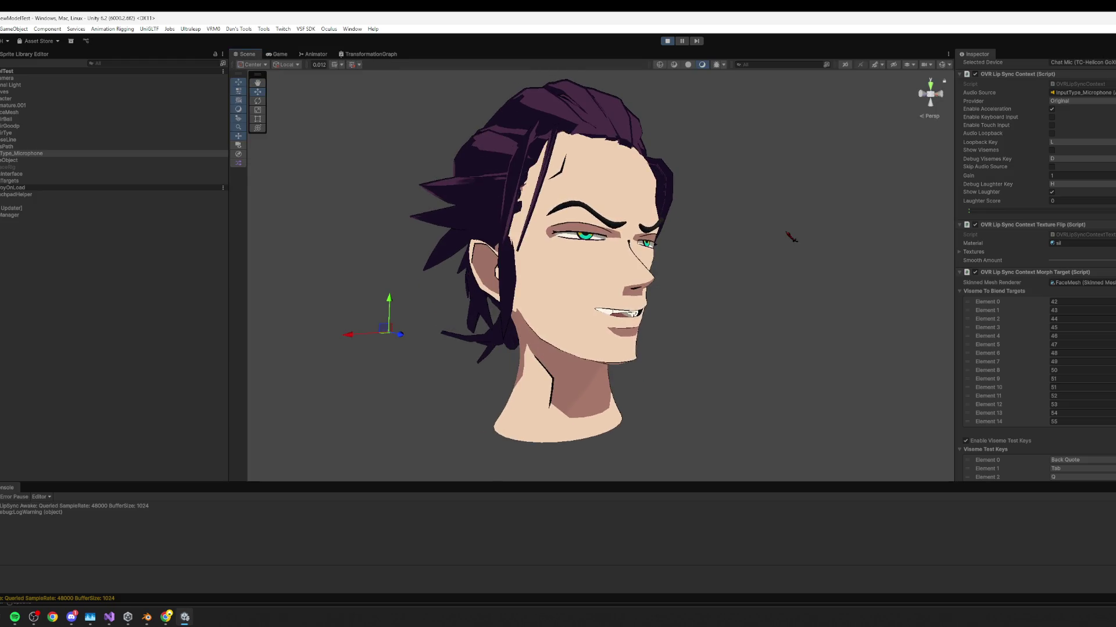
# Orbit the Scene view to the head's front, return to the Game view, and stop play mode.
pyautogui.moveTo(790, 236); pyautogui.dragTo(730, 248)
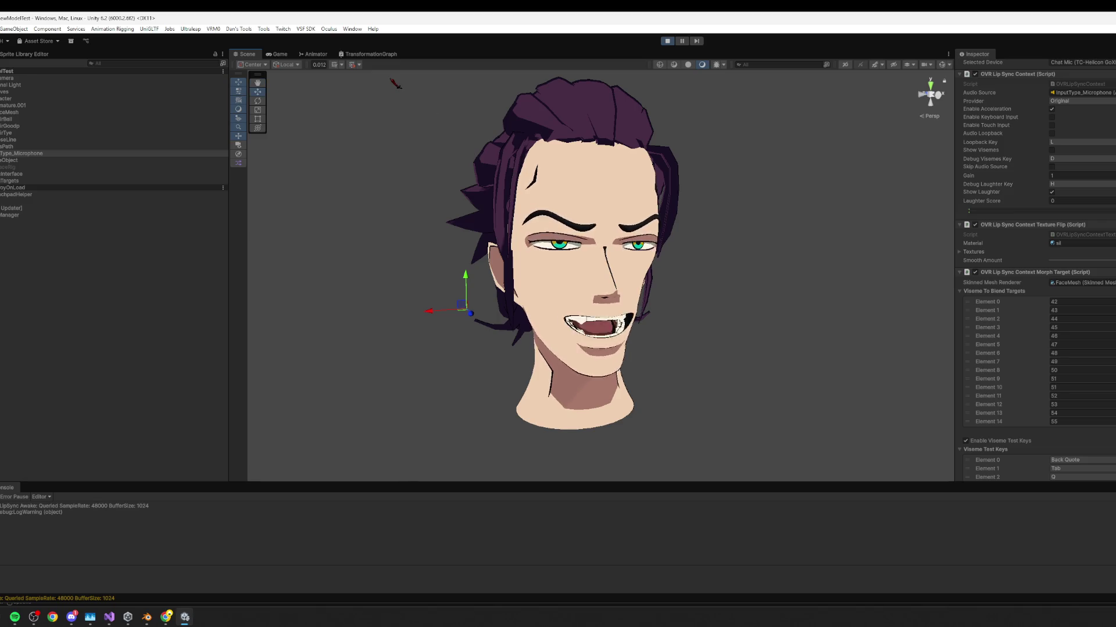
pyautogui.click(282, 55)
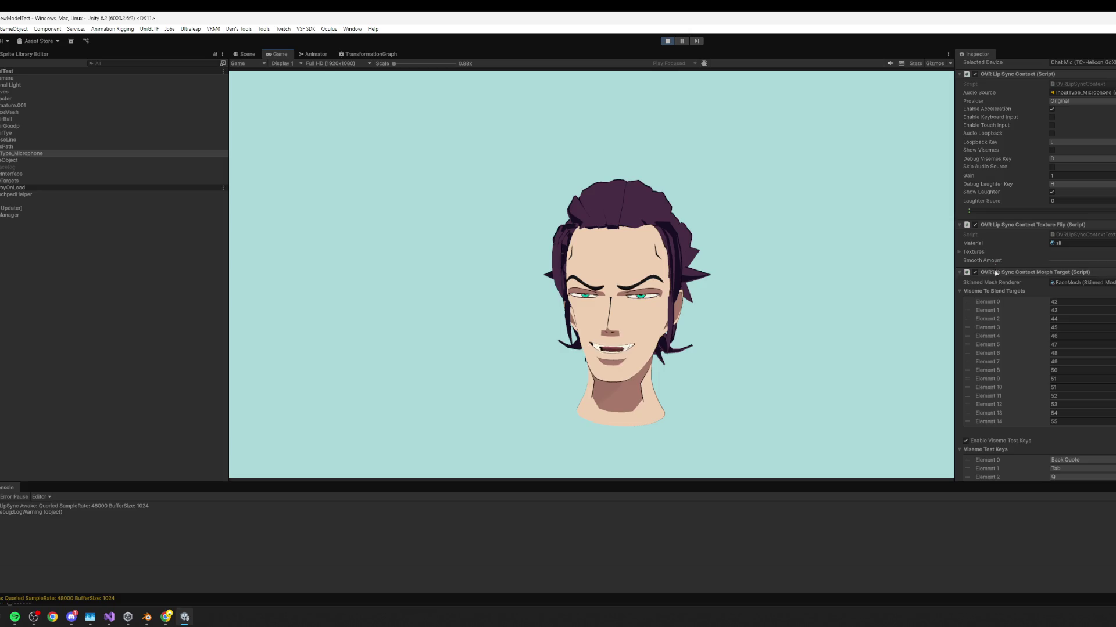
pyautogui.scroll(-4, 989, 265)
pyautogui.scroll(9, 989, 265)
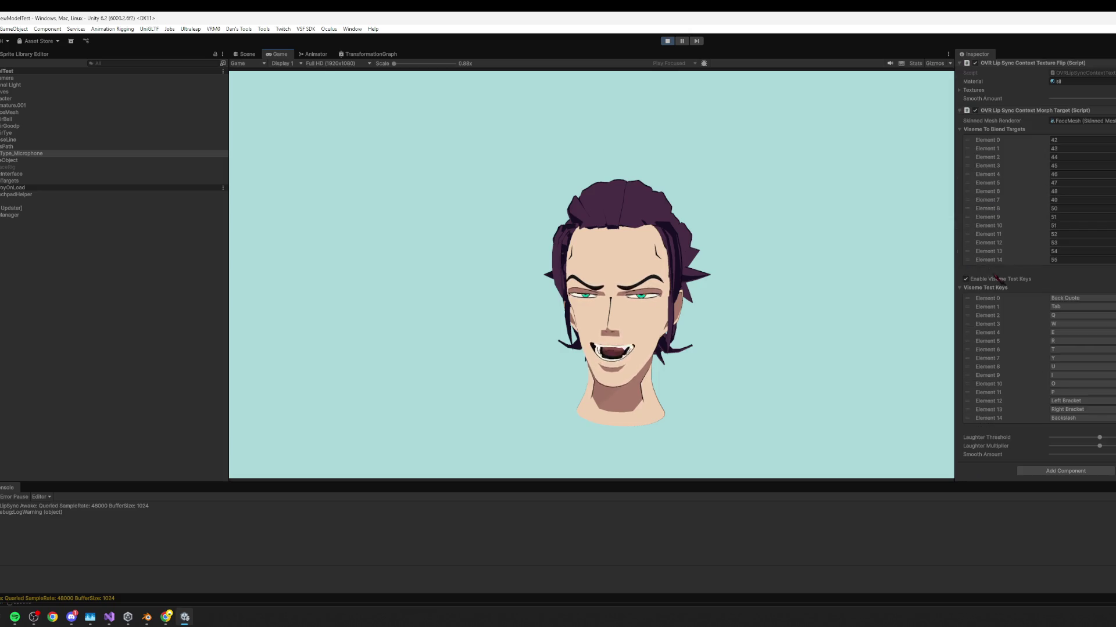
pyautogui.scroll(2, 986, 251)
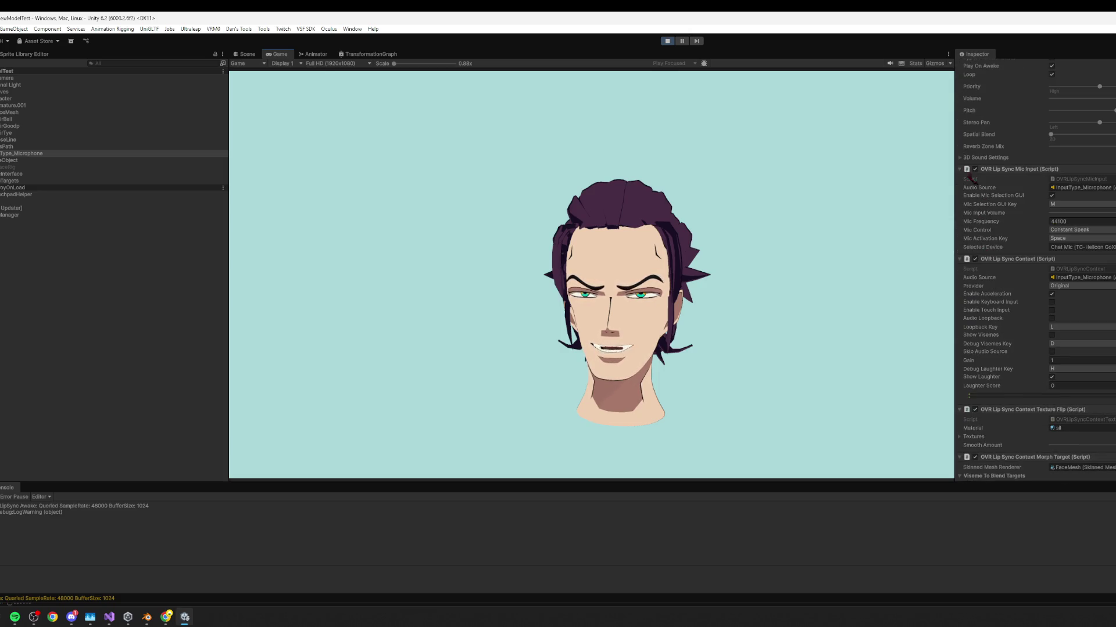
pyautogui.scroll(3, 973, 179)
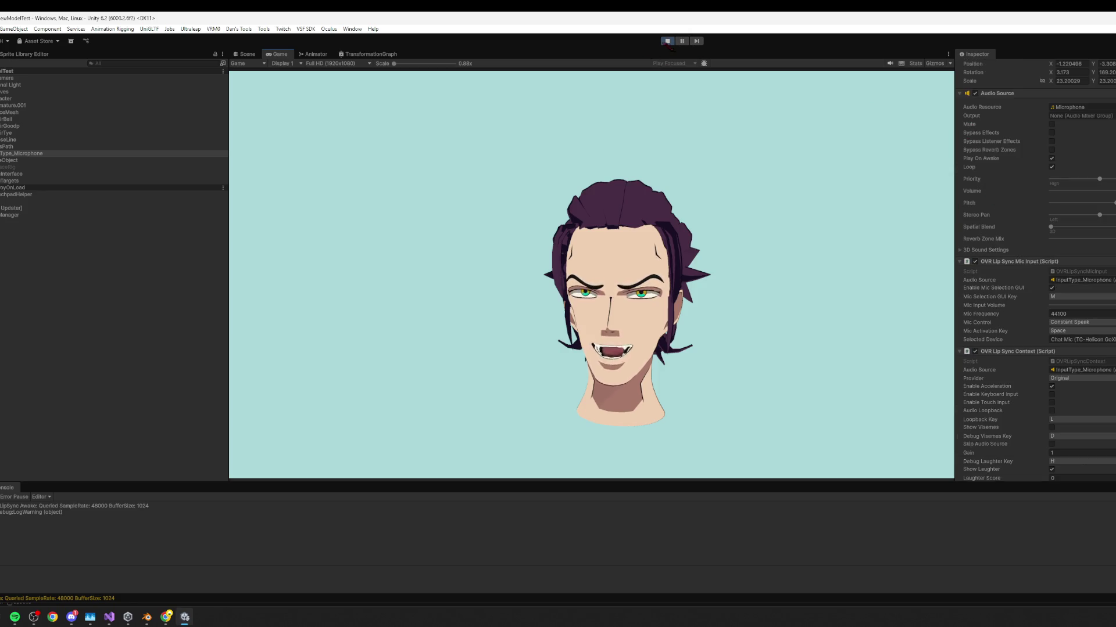
pyautogui.click(667, 40)
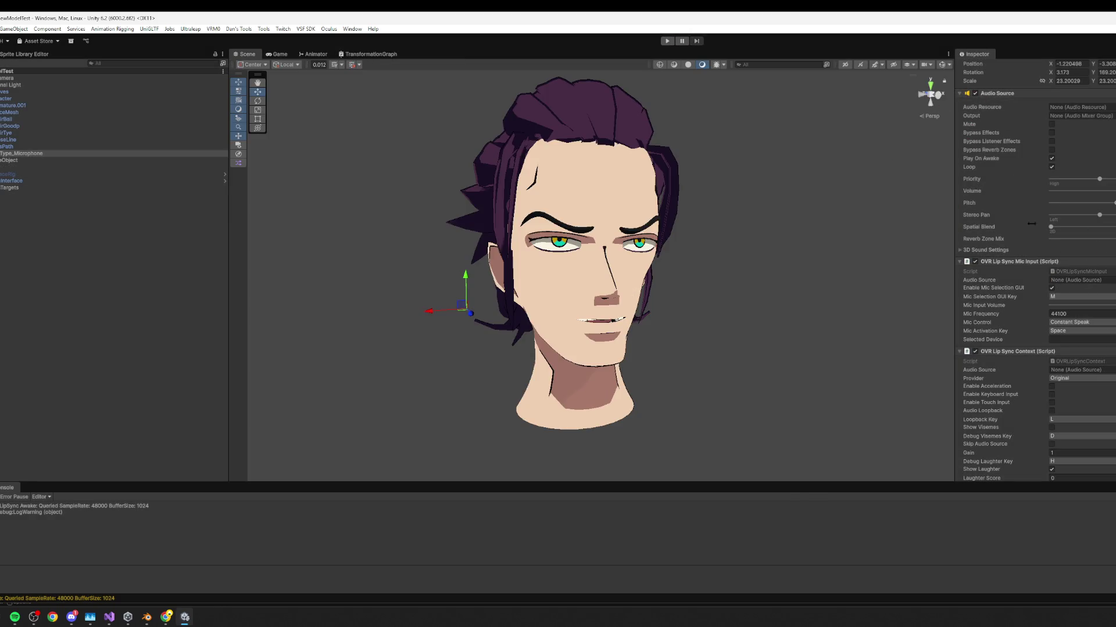
# Disable the microphone's Audio Source, enable Face Motion Avatar Binder on HairCurves, and test-run play mode.
pyautogui.click(975, 93)
pyautogui.click(3, 93)
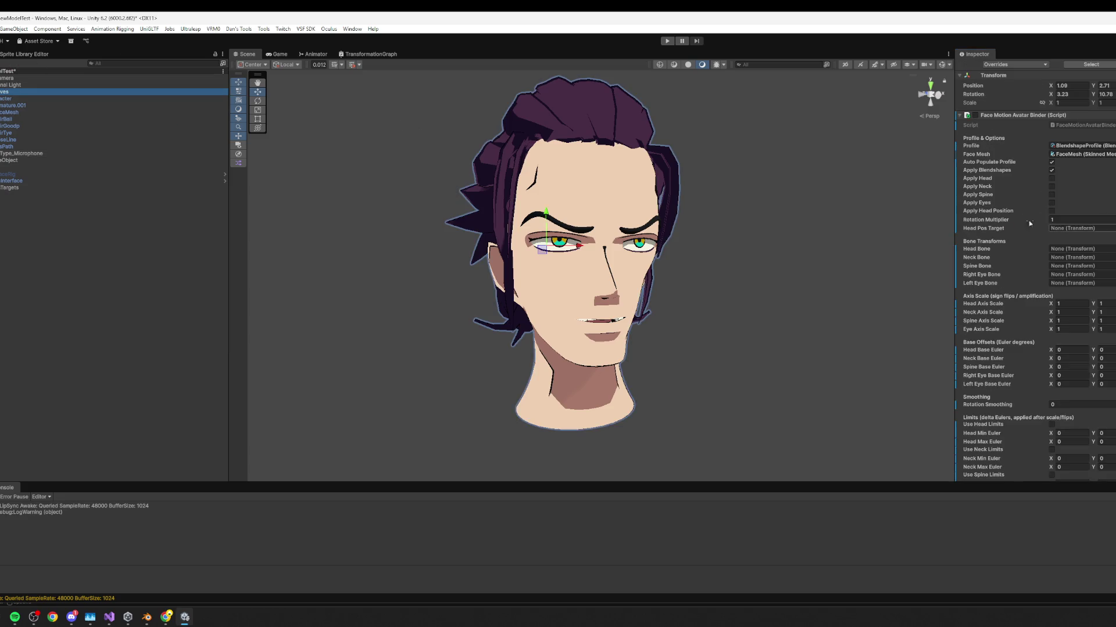
pyautogui.click(975, 150)
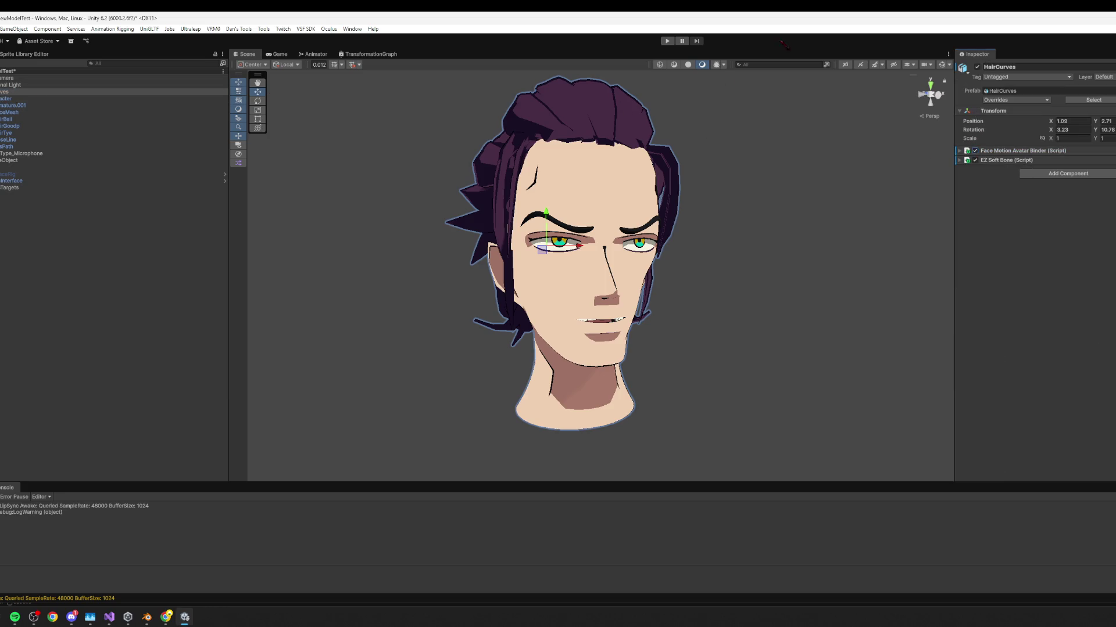
pyautogui.click(668, 41)
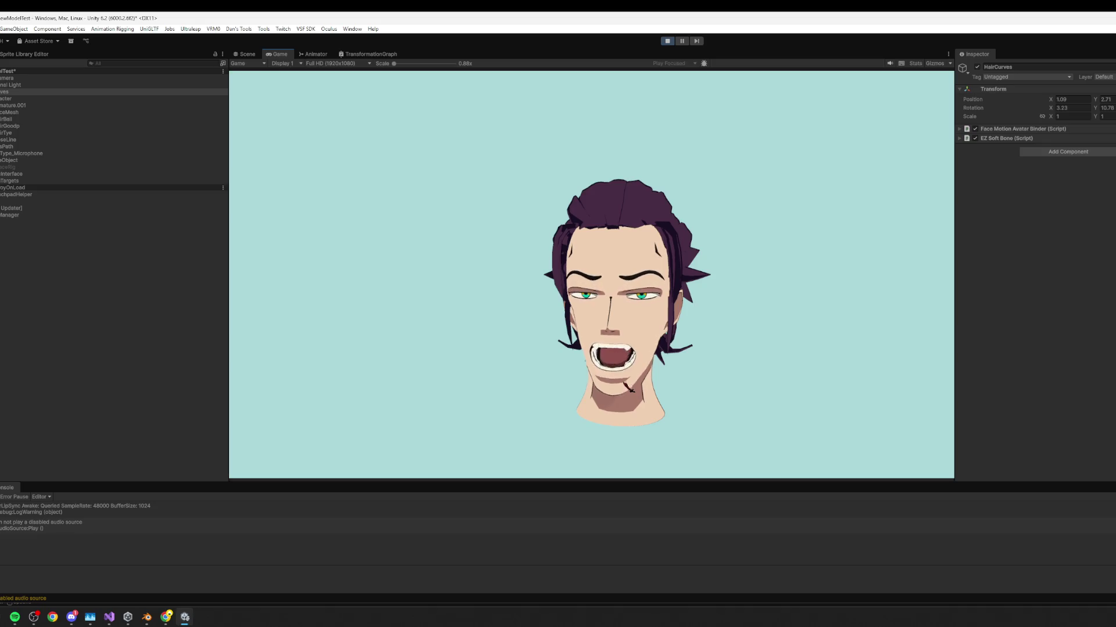
pyautogui.click(667, 40)
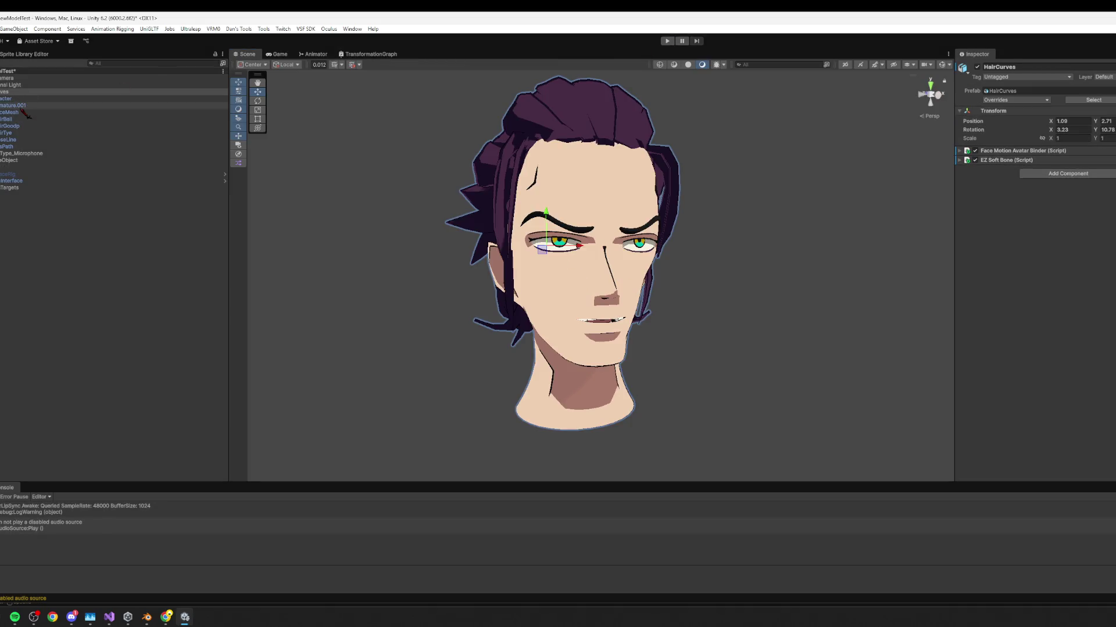
# Select InputType_Microphone and scroll through its lip-sync settings in the Inspector.
pyautogui.click(21, 107)
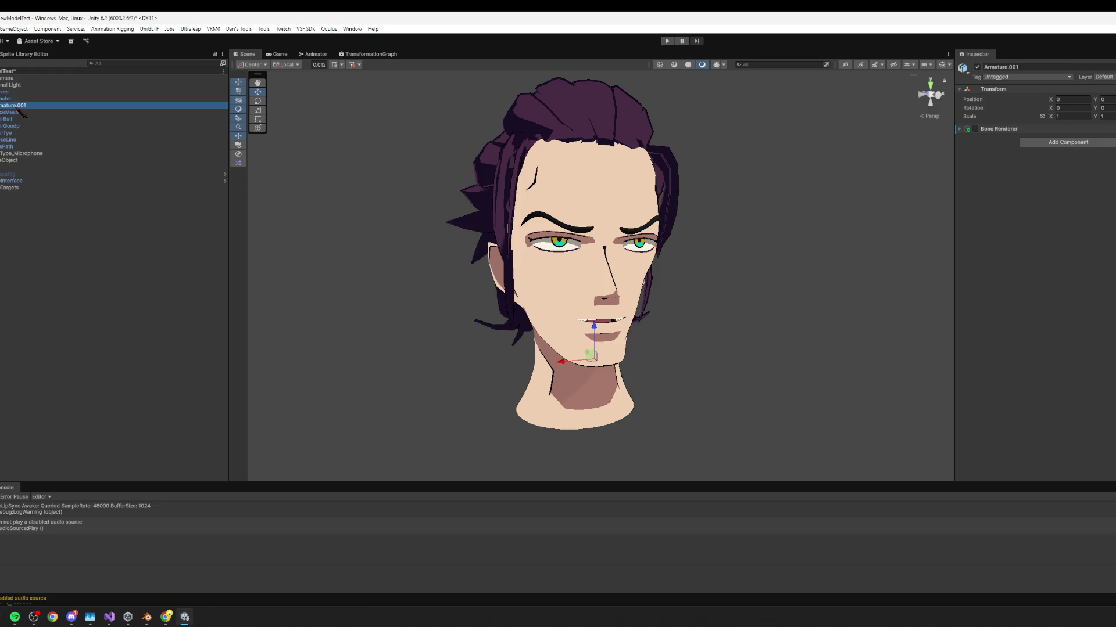
pyautogui.click(21, 155)
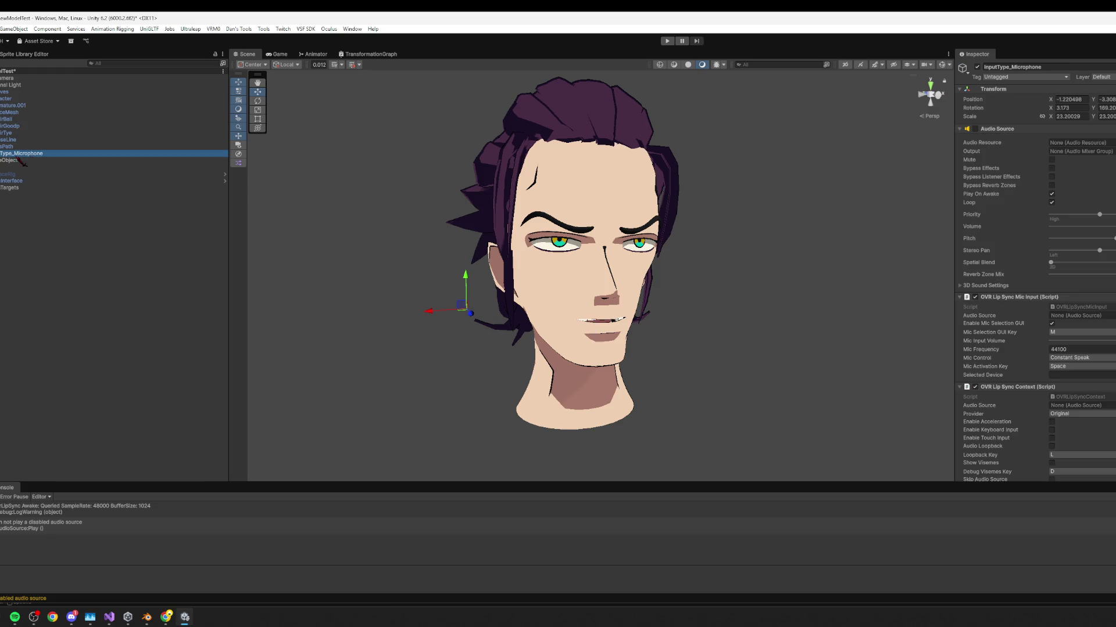
pyautogui.click(983, 139)
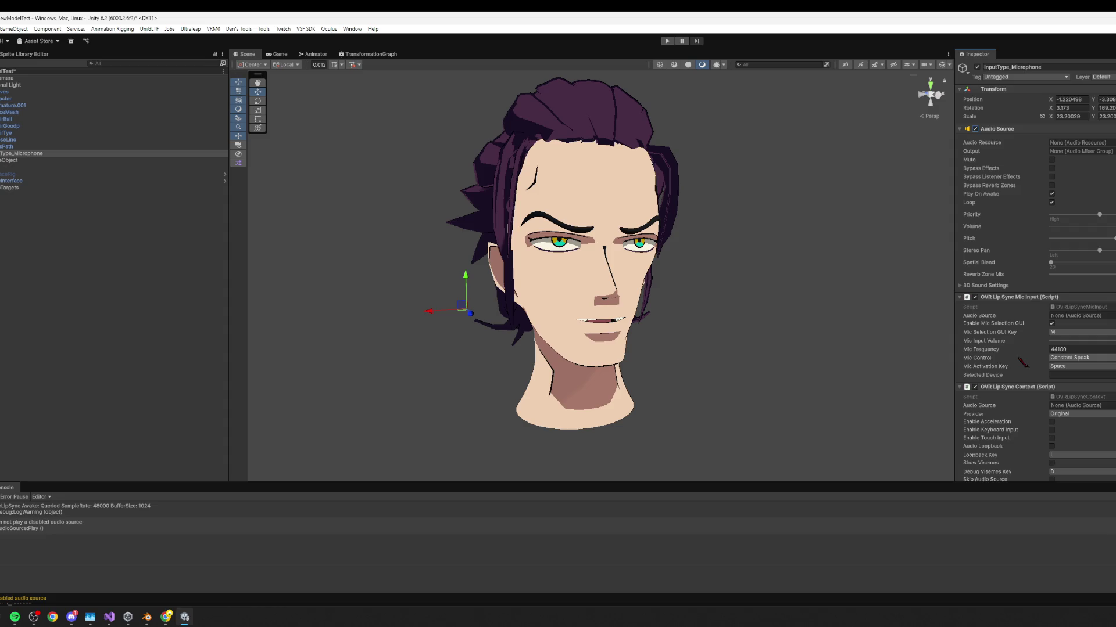
pyautogui.scroll(-5, 1024, 362)
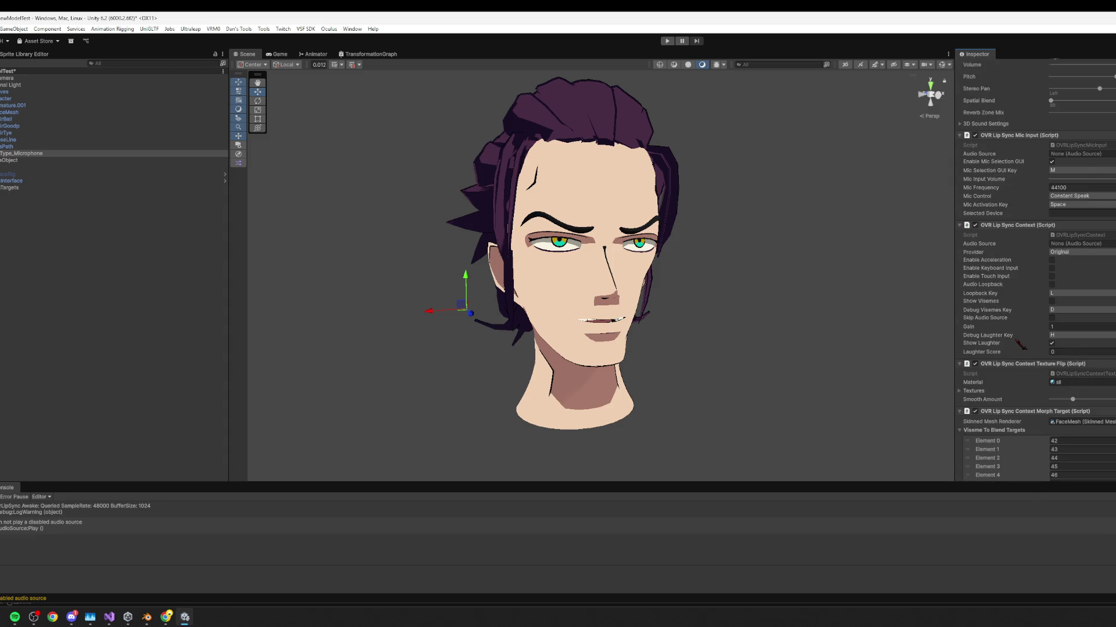
pyautogui.scroll(-4, 1025, 347)
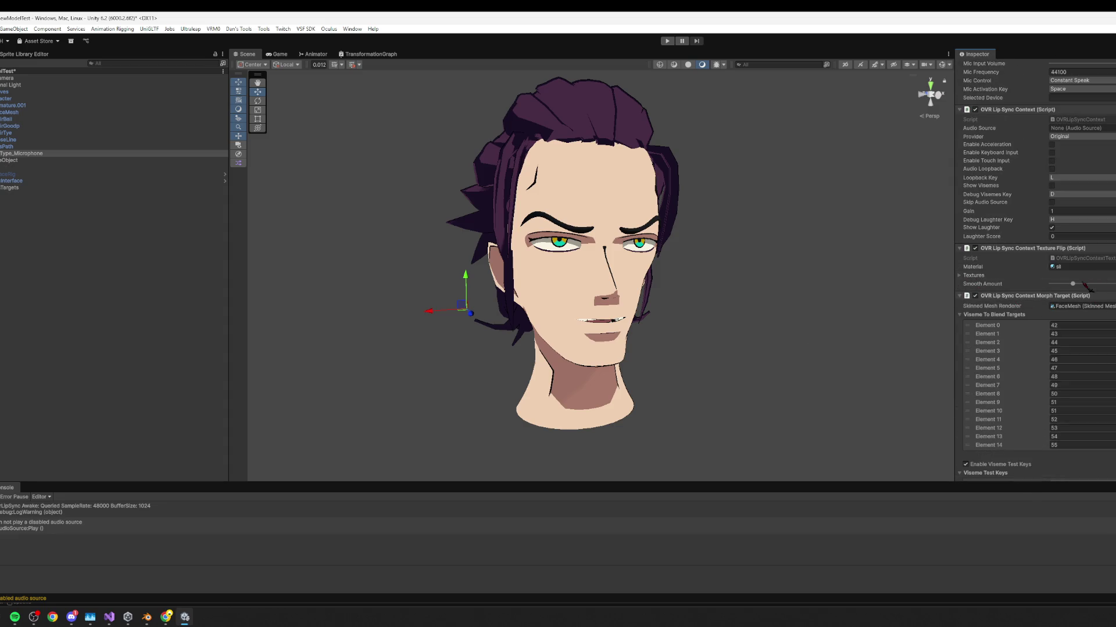
pyautogui.scroll(-6, 1096, 325)
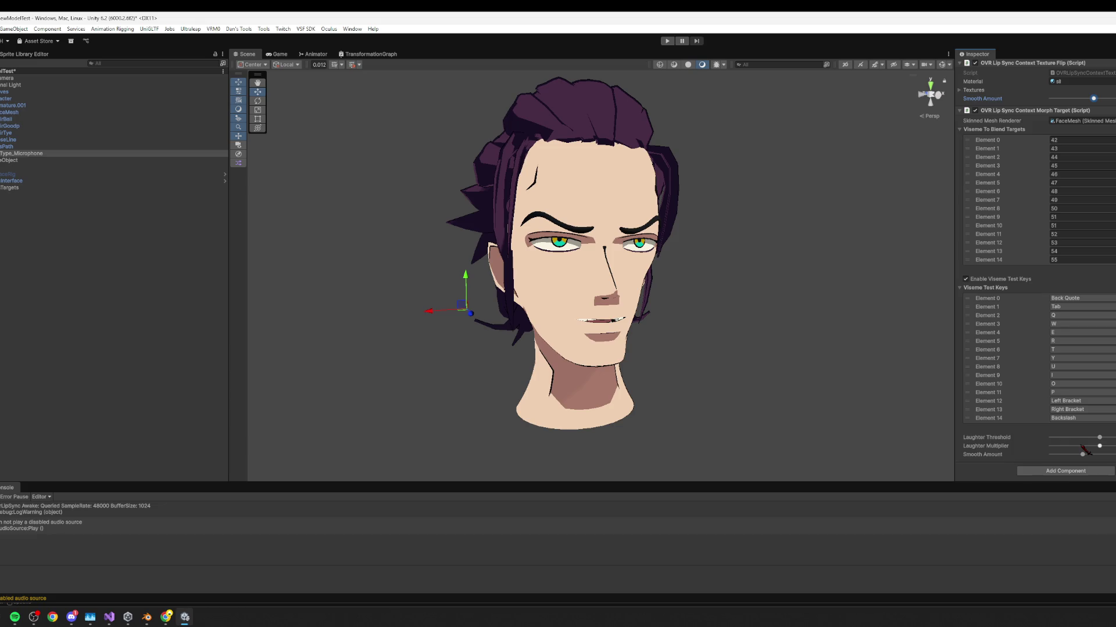
# Switch to the browser and drag the Twitch channel window to the screen centre.
pyautogui.hotkey('alt', 'Tab')
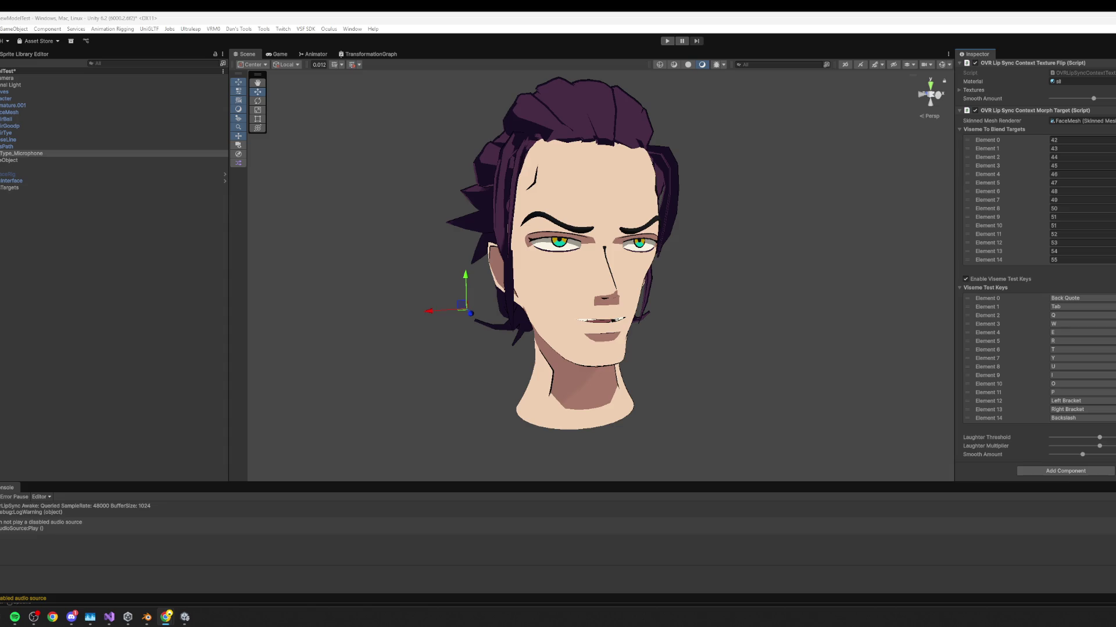
pyautogui.moveTo(1114, 250)
pyautogui.mouseDown()
pyautogui.moveTo(770, 250)
pyautogui.moveTo(379, 98)
pyautogui.mouseUp()
pyautogui.scroll(-2, 601, 351)
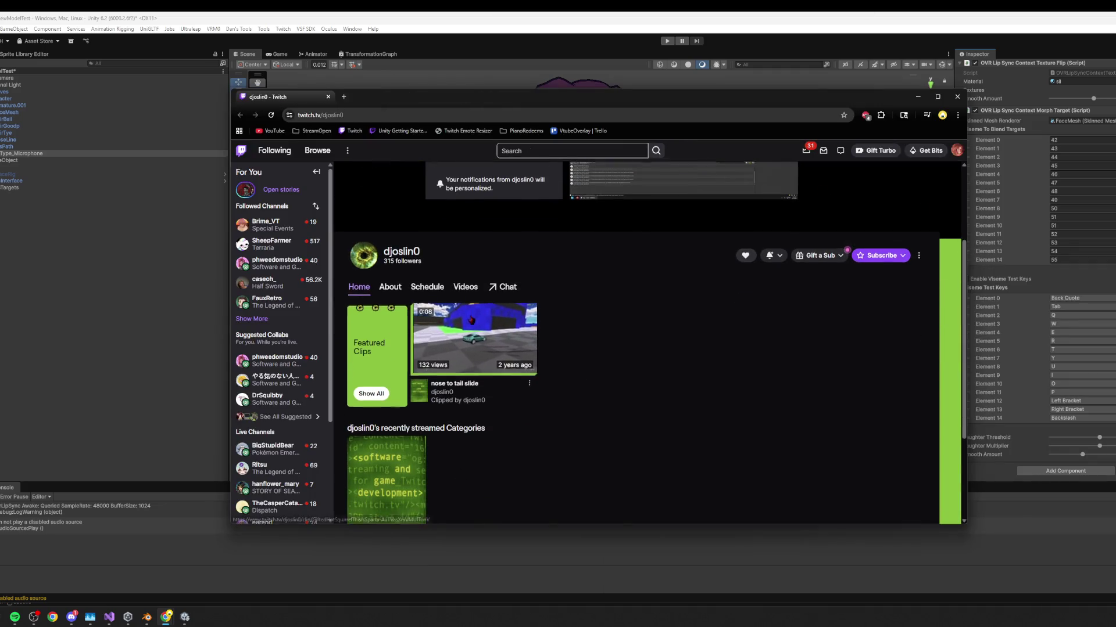
# Glance at the lip-sync script in Visual Studio, minimize it, and bring Discord's nt-media channel forward.
pyautogui.scroll(-1, 500, 328)
pyautogui.scroll(1, 476, 323)
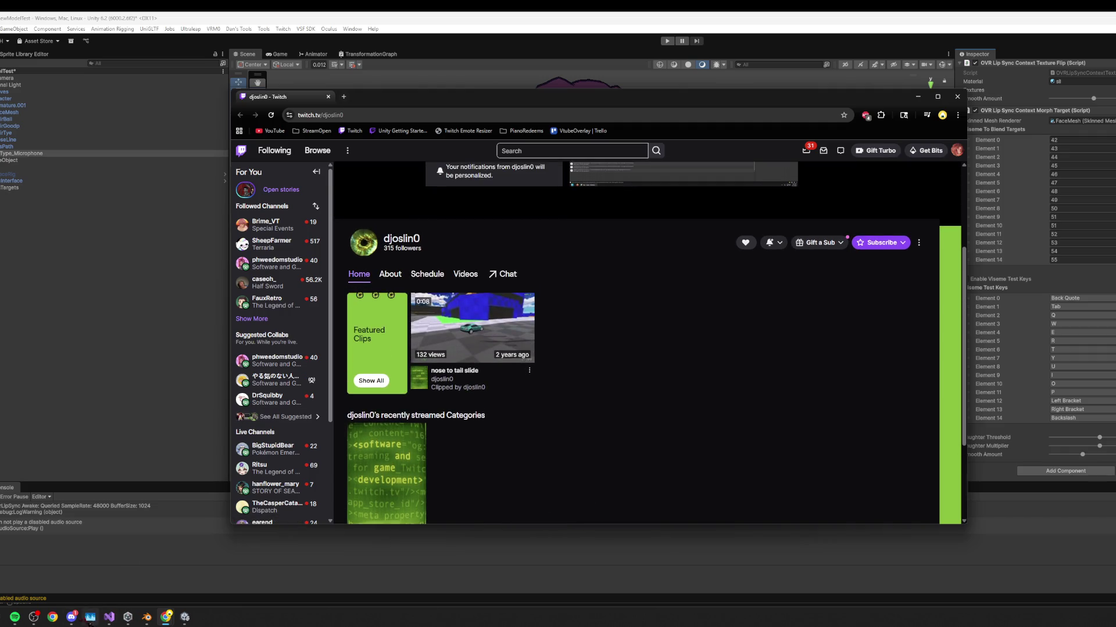
pyautogui.click(72, 617)
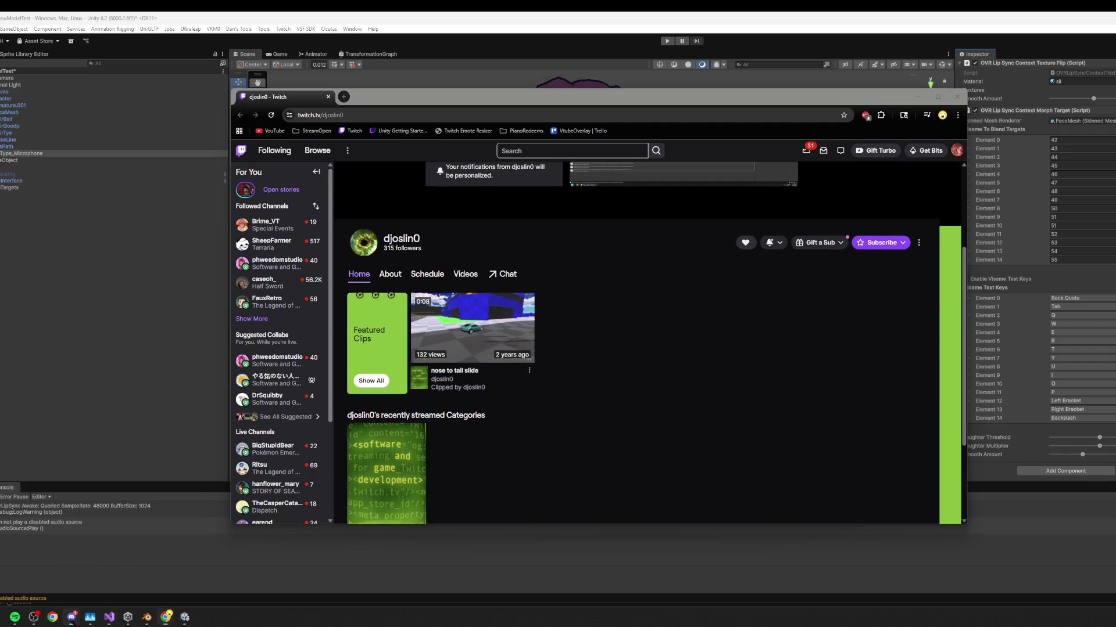
pyautogui.click(109, 617)
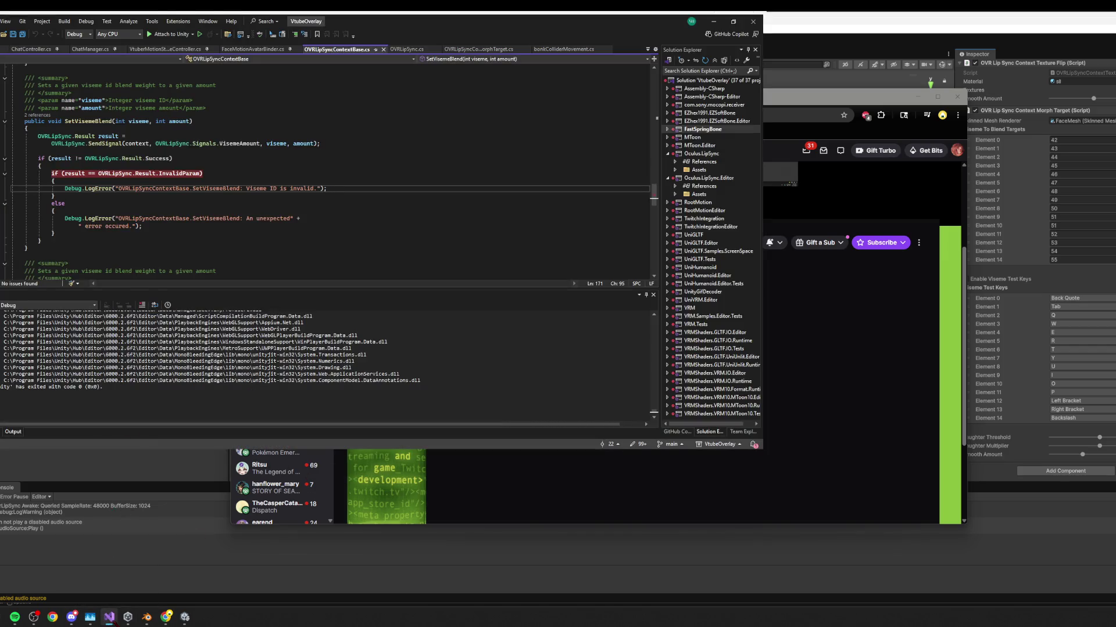
pyautogui.click(110, 540)
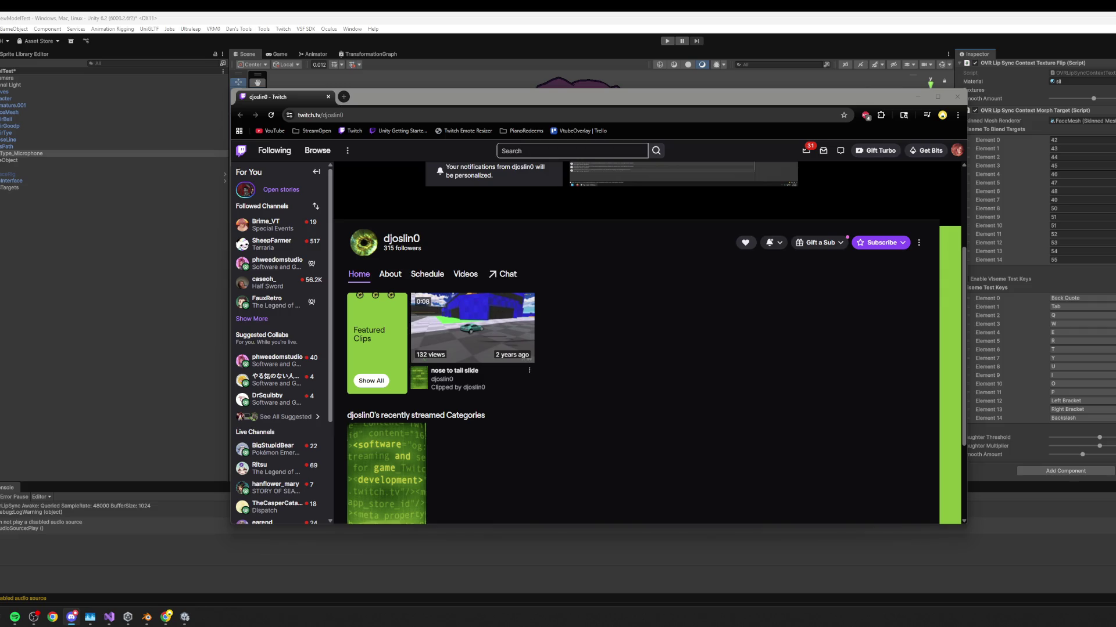
pyautogui.click(71, 617)
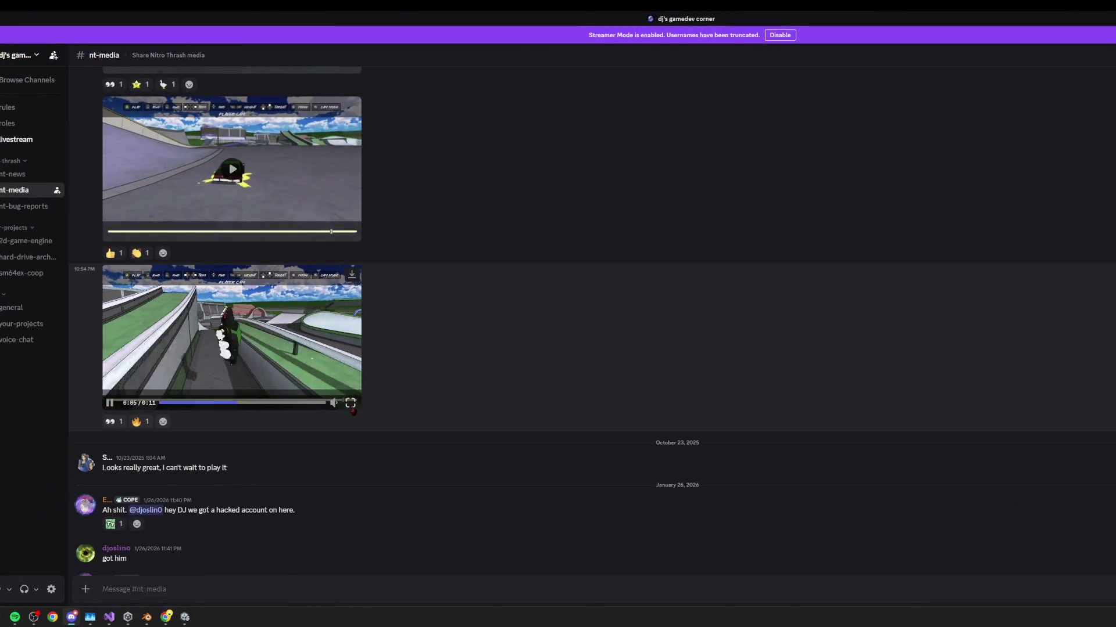
# Watch two #nt-media gameplay clips fullscreen, including the tailslide clip, returning to the chat after each.
pyautogui.click(353, 401)
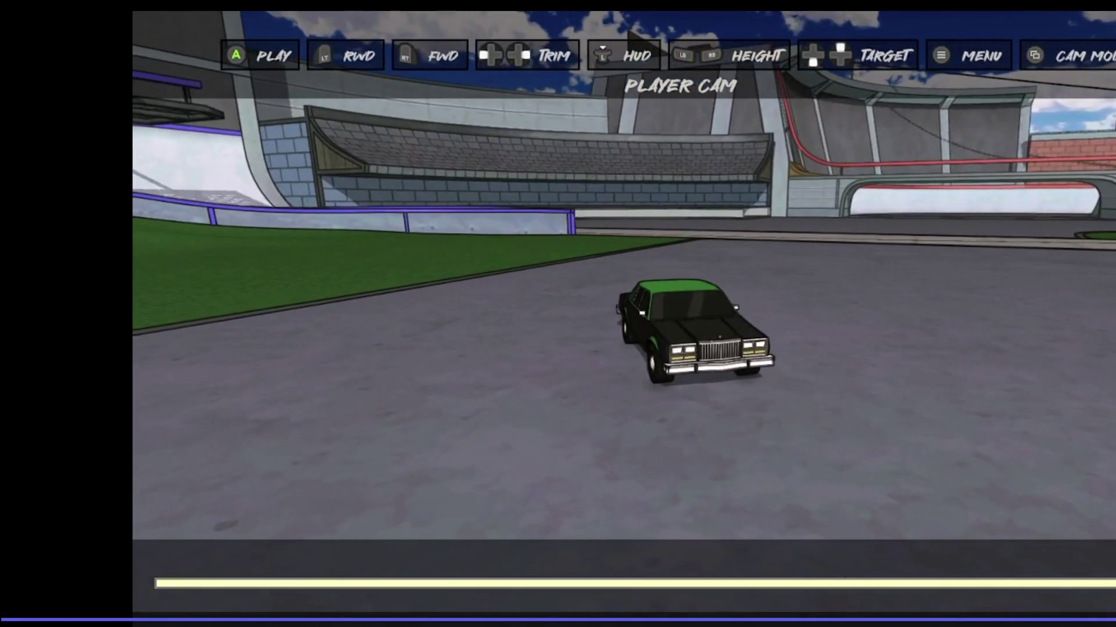
pyautogui.press('Escape')
pyautogui.scroll(10, 232, 319)
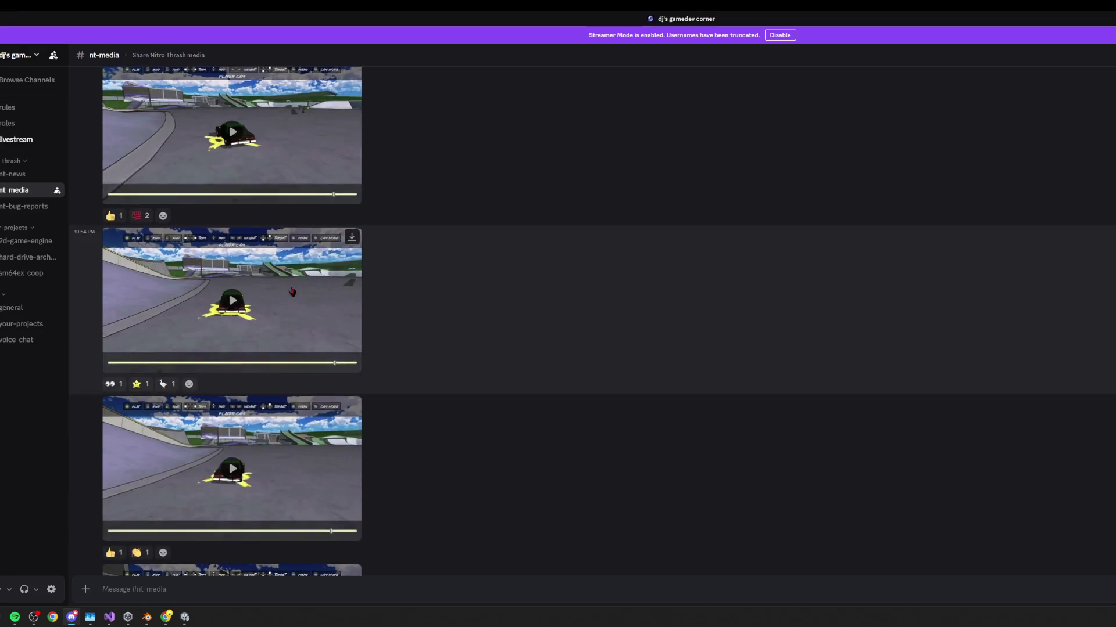
pyautogui.scroll(10, 233, 319)
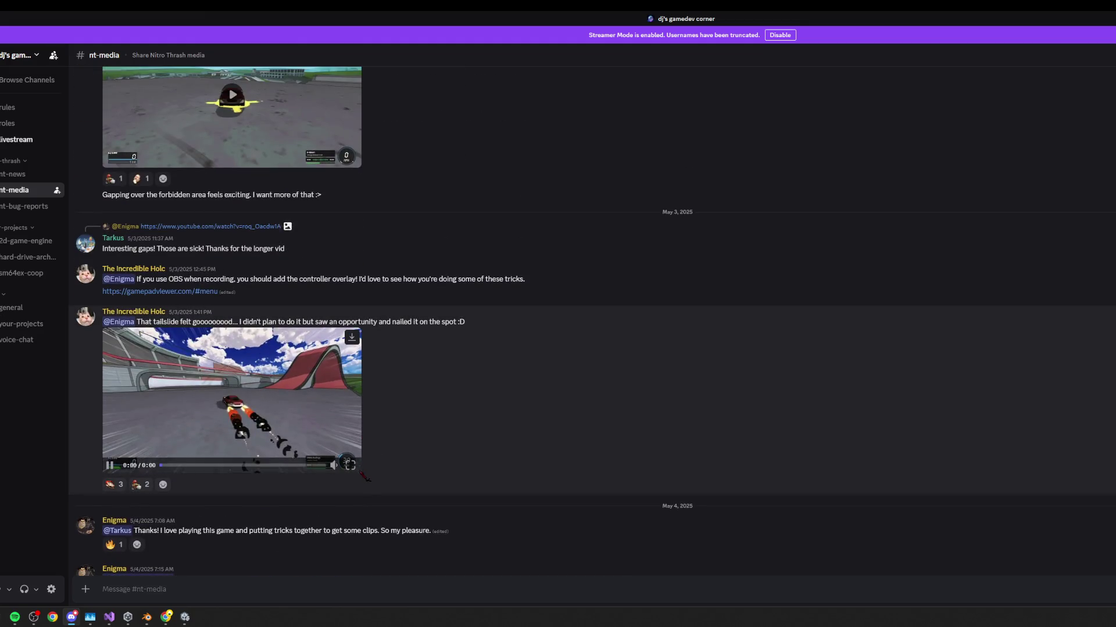
pyautogui.click(349, 465)
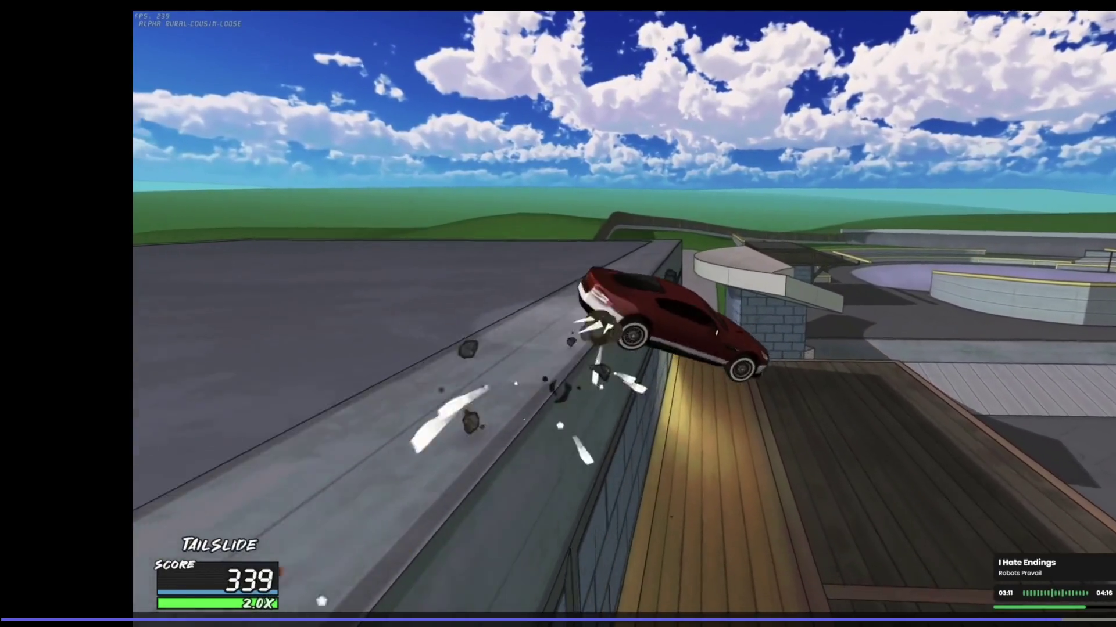
pyautogui.press('Escape')
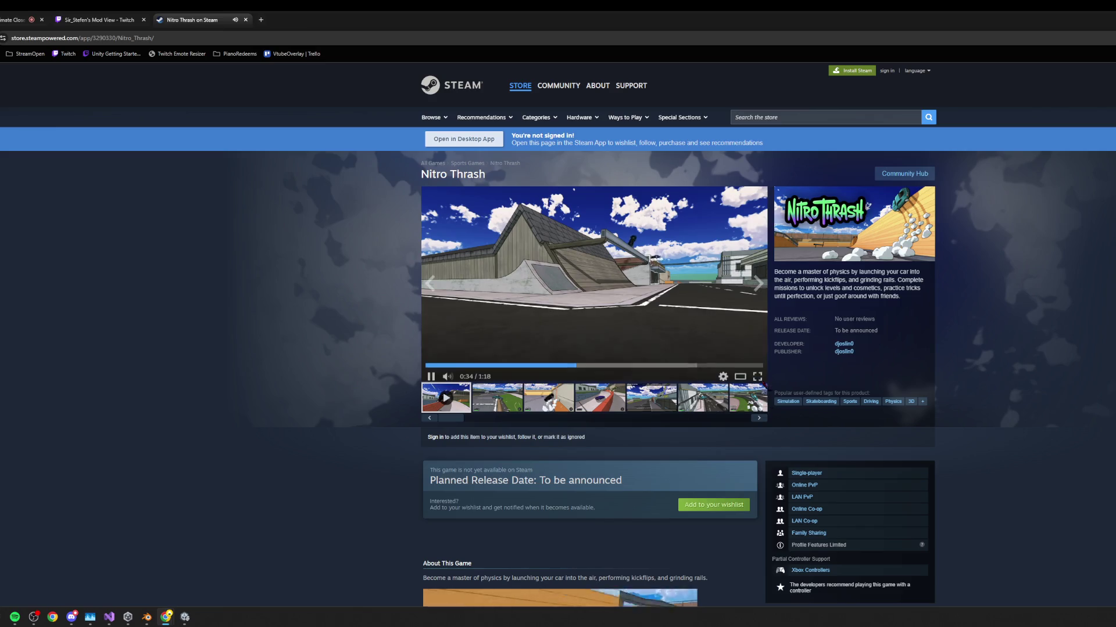
# Enlarge the Nitro Thrash trailer on the Steam page, then minimize the browser to reveal Unity.
pyautogui.click(594, 273)
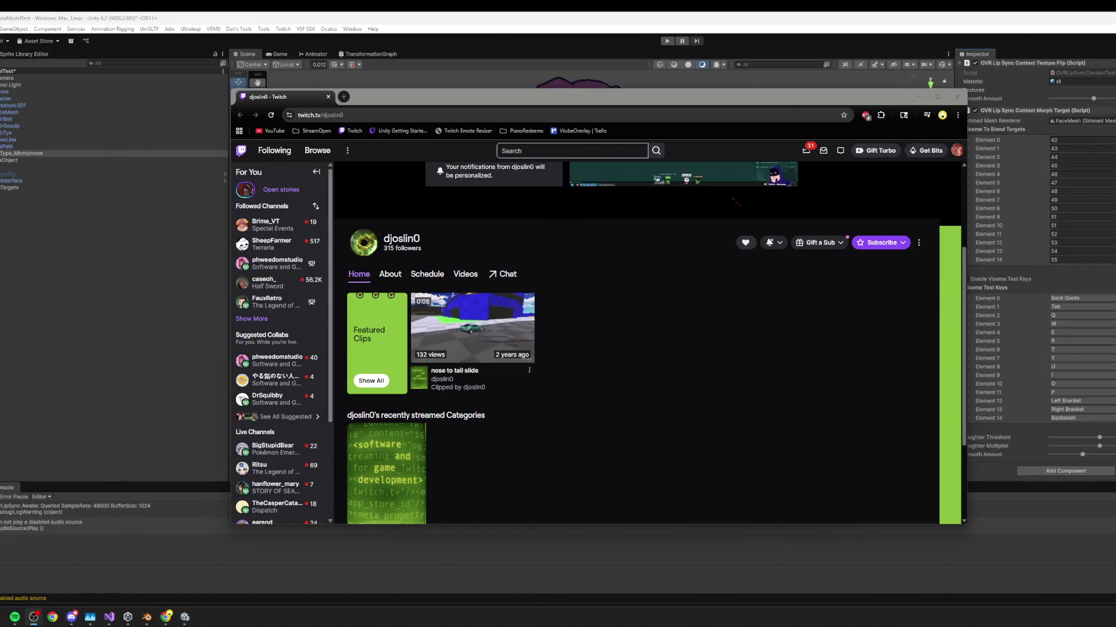
pyautogui.click(608, 16)
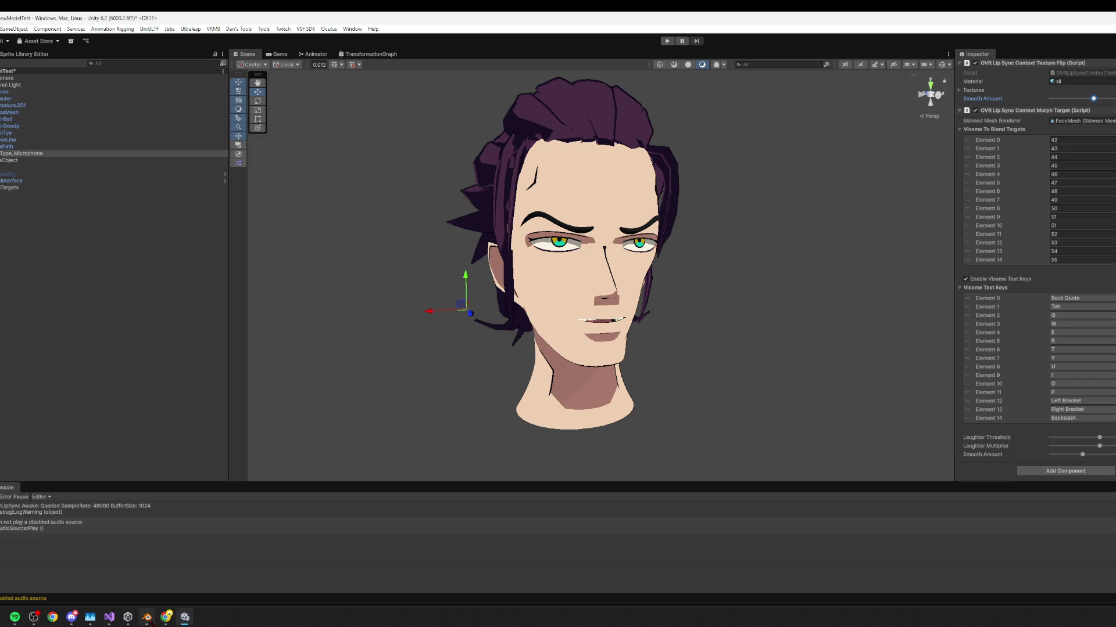
# Glance at the Blender hair rig, then run and stop Unity play mode to test the head.
pyautogui.click(147, 617)
pyautogui.scroll(-5, 558, 394)
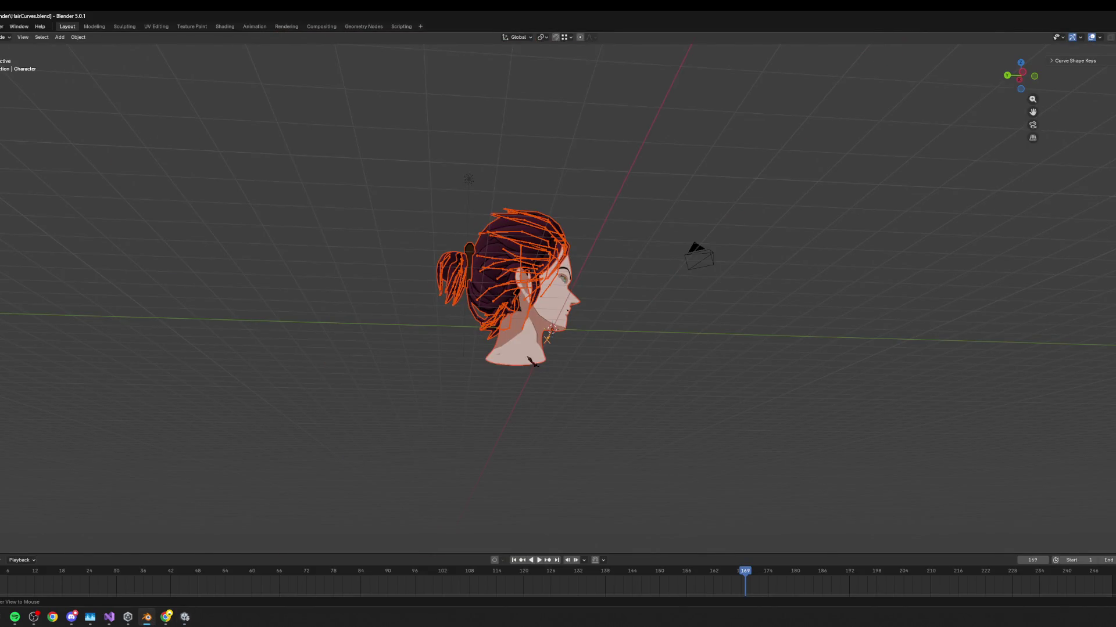
pyautogui.scroll(5, 558, 291)
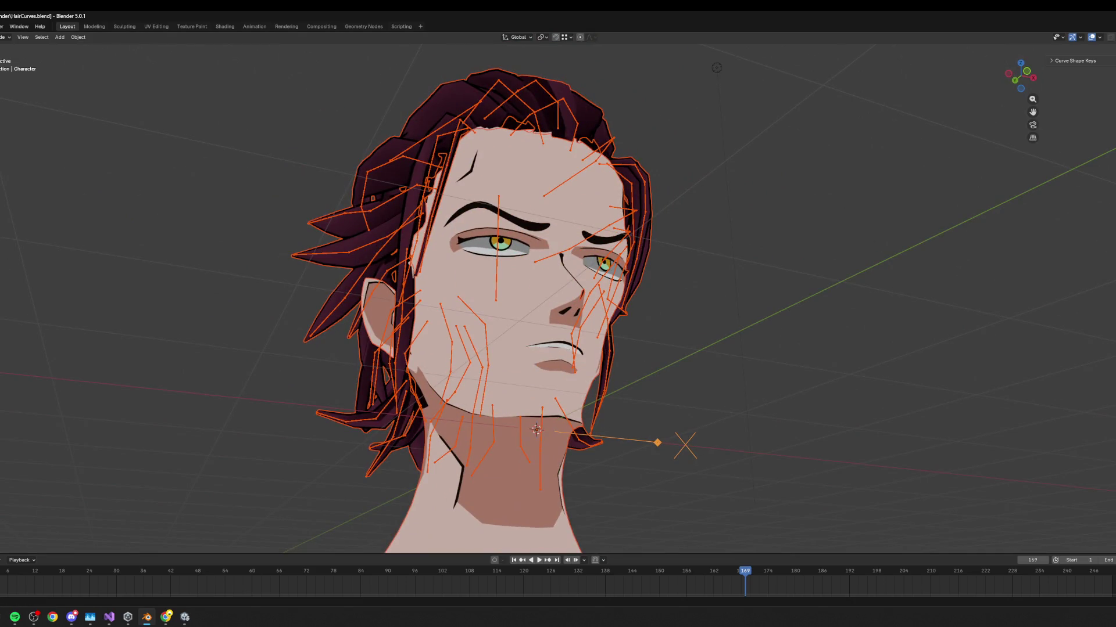
pyautogui.hotkey('alt', 'Tab')
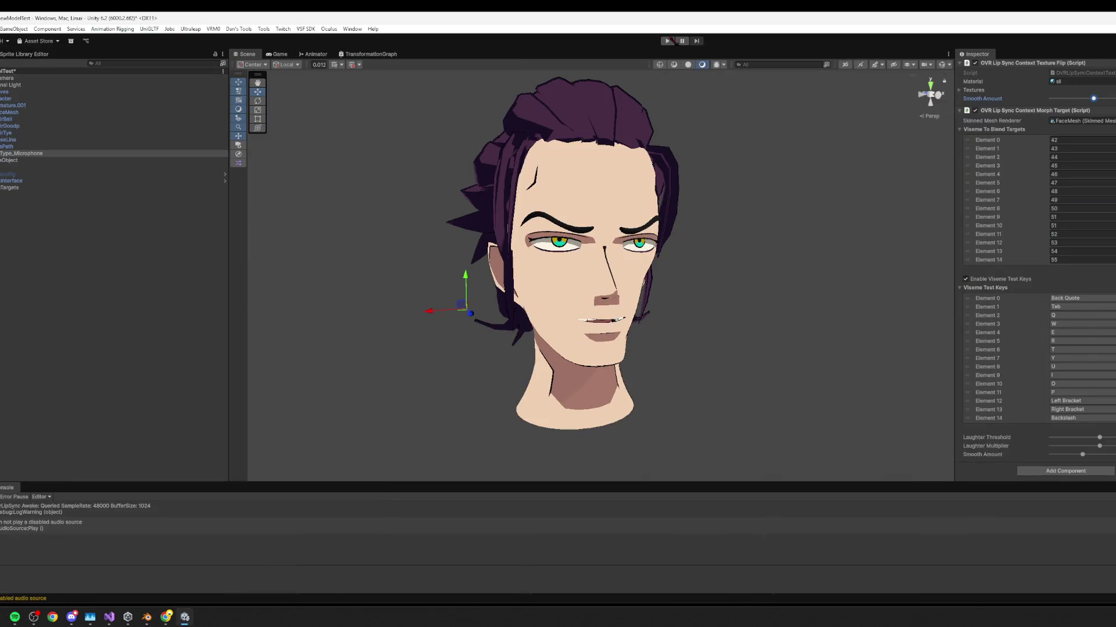
pyautogui.click(668, 40)
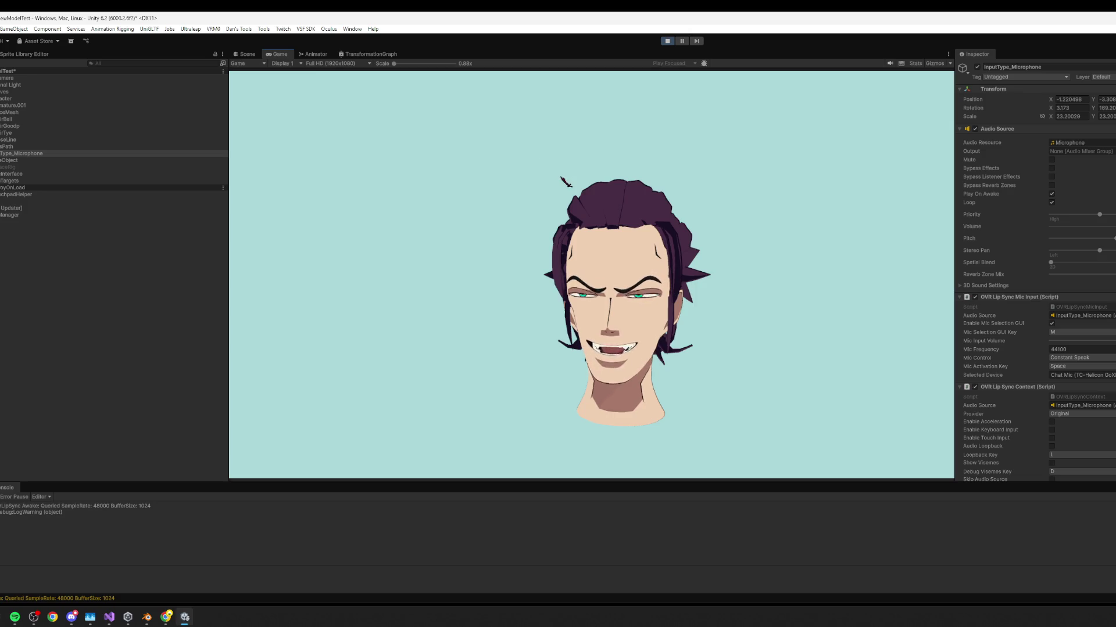
pyautogui.hotkey('ctrl', 'p')
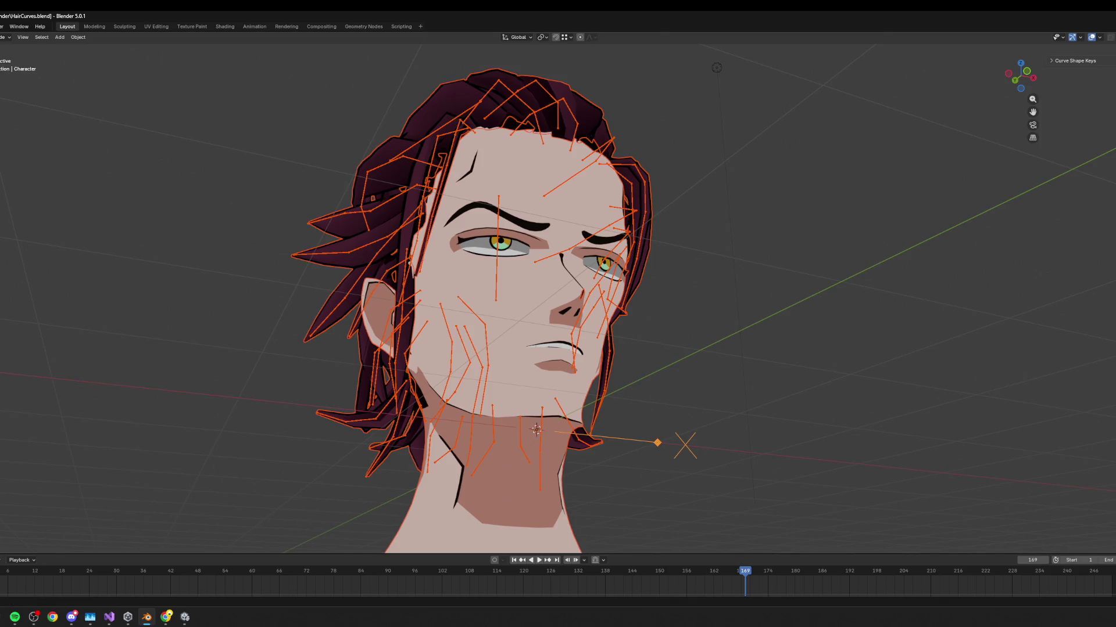
# Rename FaceMesh's mouth shape keys without the trailing 1, e.g. mouthPucker and mouthFunnel.
pyautogui.click(529, 341)
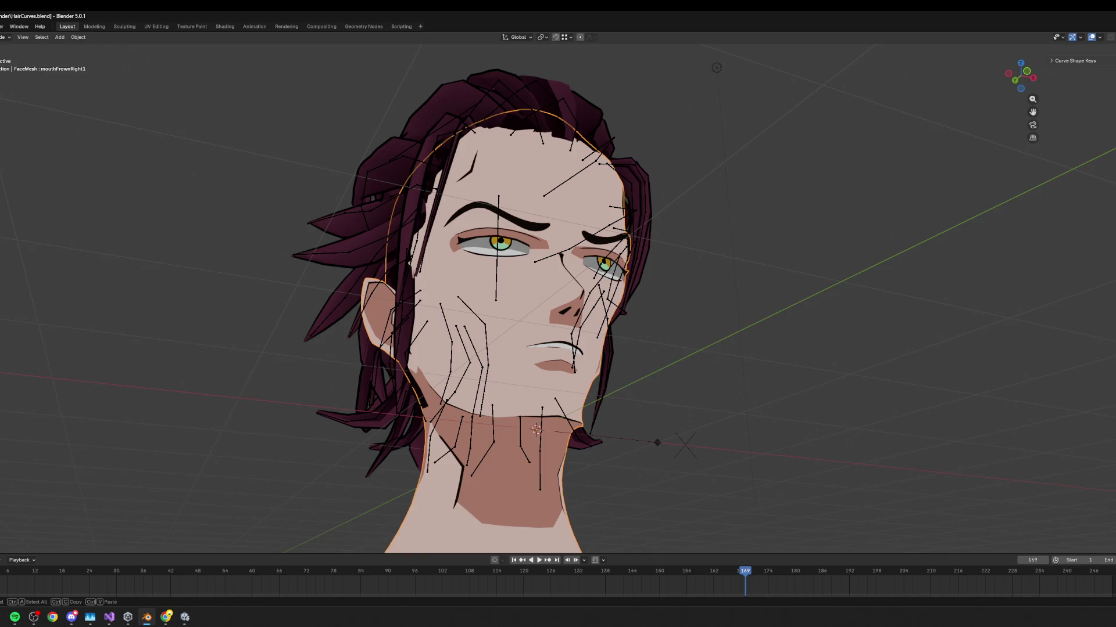
pyautogui.press('Return')
pyautogui.press('Down')
pyautogui.press('Return')
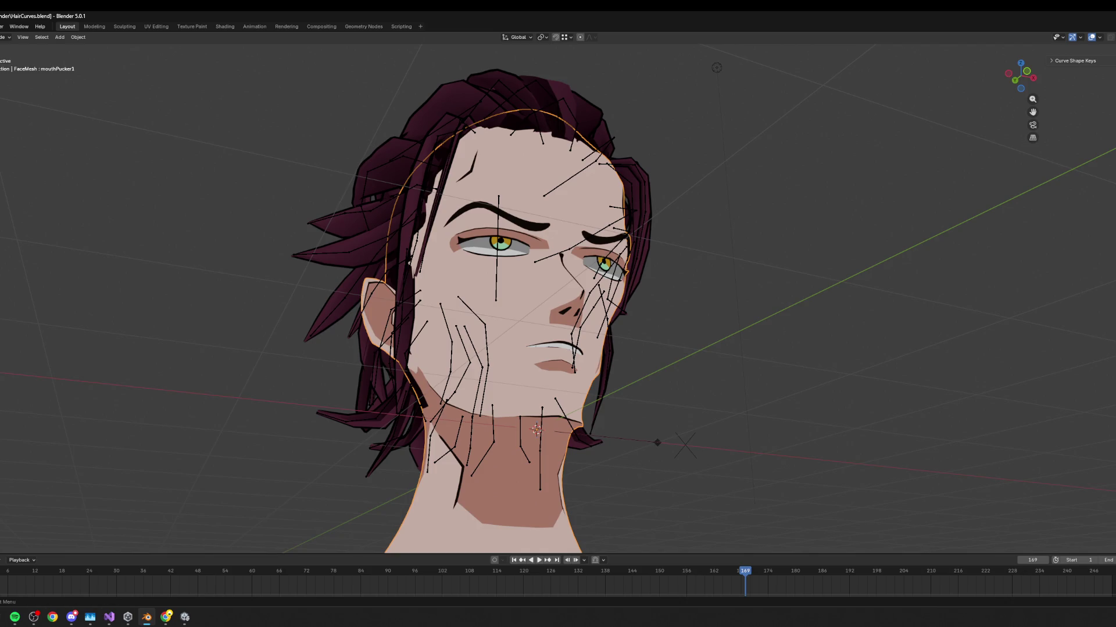
pyautogui.press('Return')
pyautogui.scroll(-2, 557, 291)
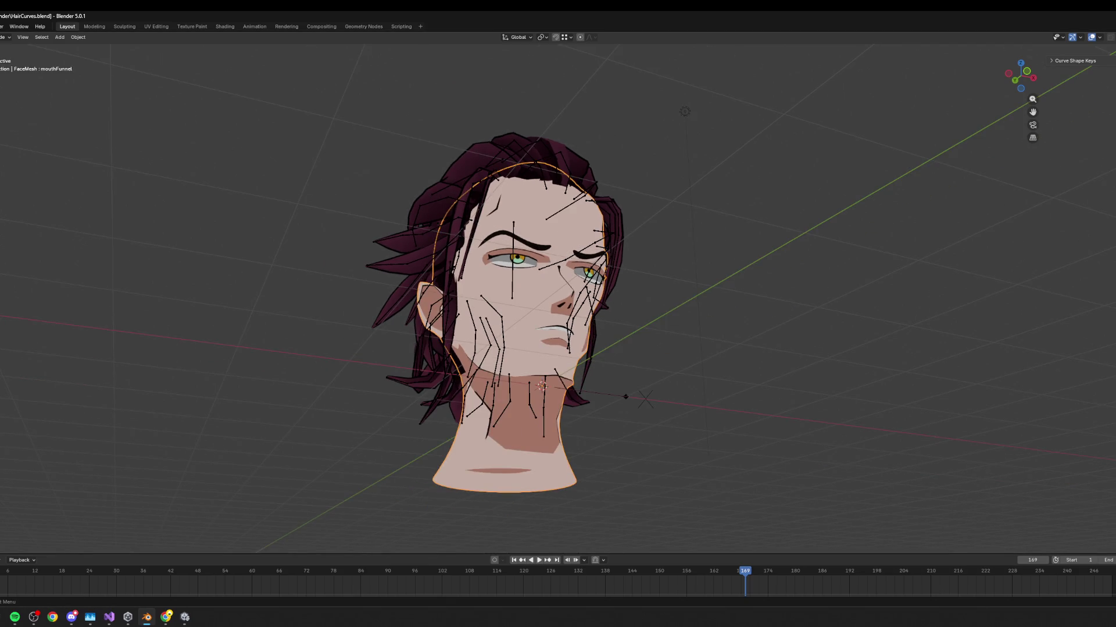
# Save HairCurves.blend, then select the Character empty along with the hair curves and head.
pyautogui.press('Return')
pyautogui.hotkey('ctrl', 's')
pyautogui.click(645, 399)
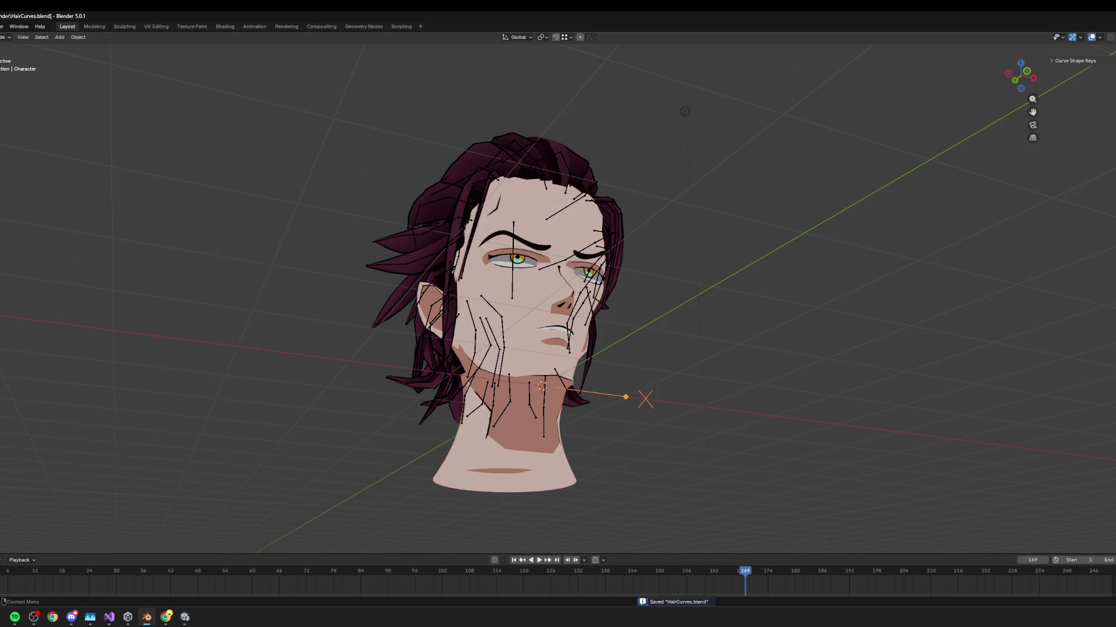
pyautogui.press('a')
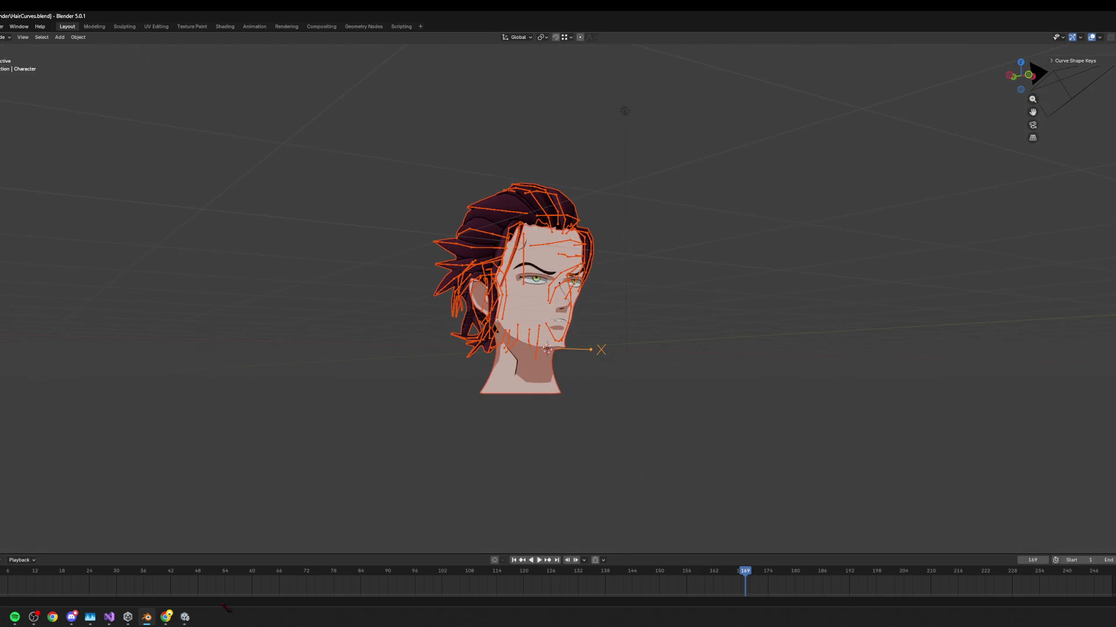
# Enter play mode in Unity with the updated model and turn off the Main Camera's Audio Listener.
pyautogui.click(185, 617)
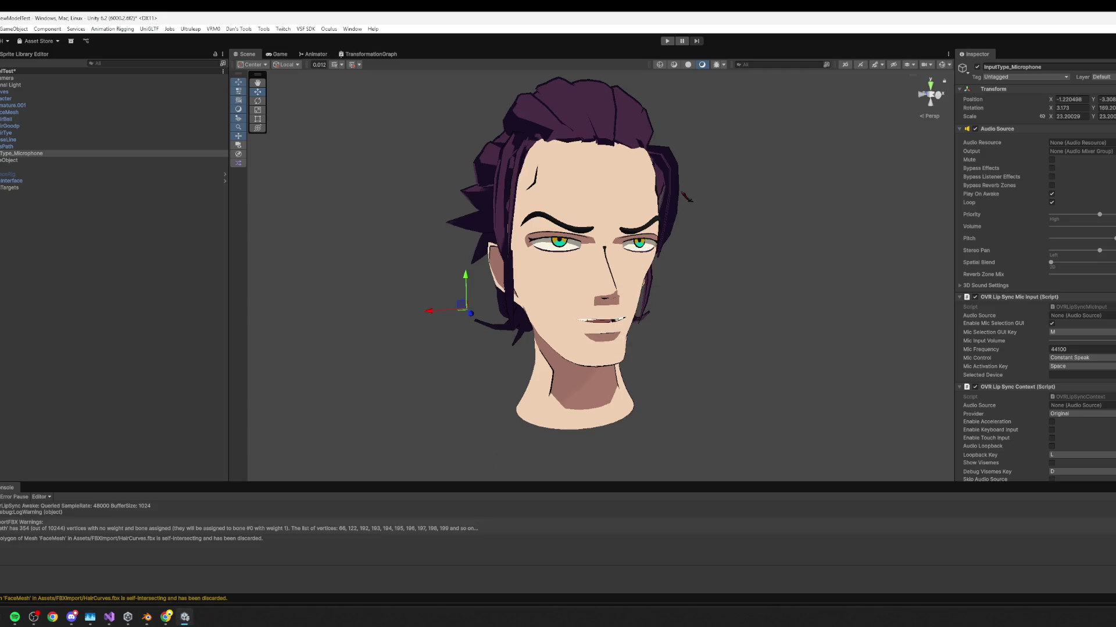
pyautogui.click(667, 40)
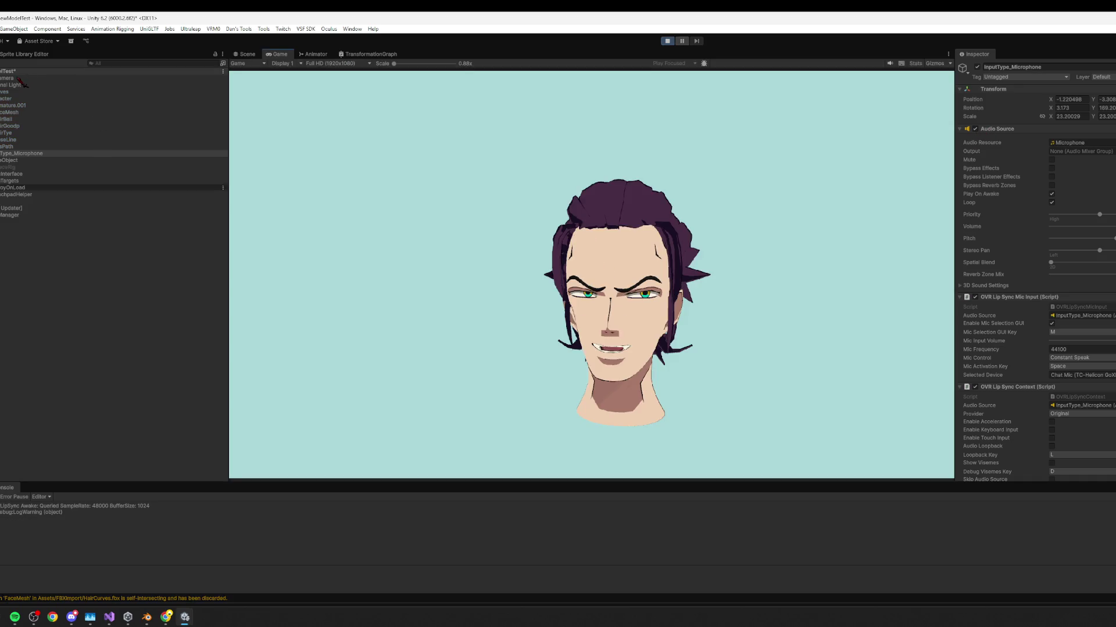
pyautogui.click(37, 78)
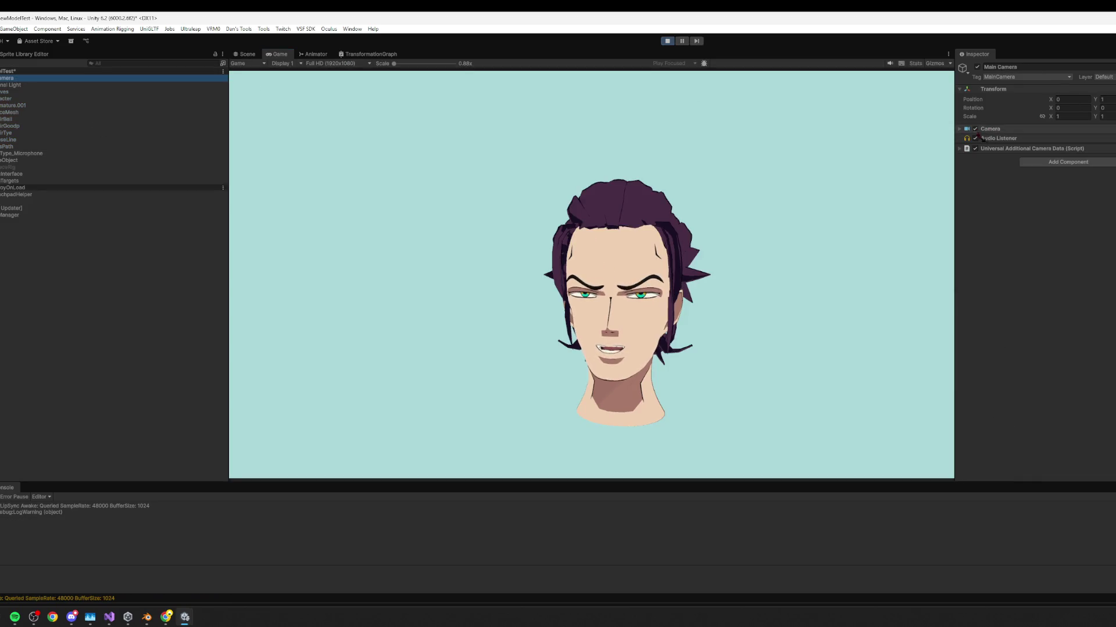
pyautogui.click(975, 140)
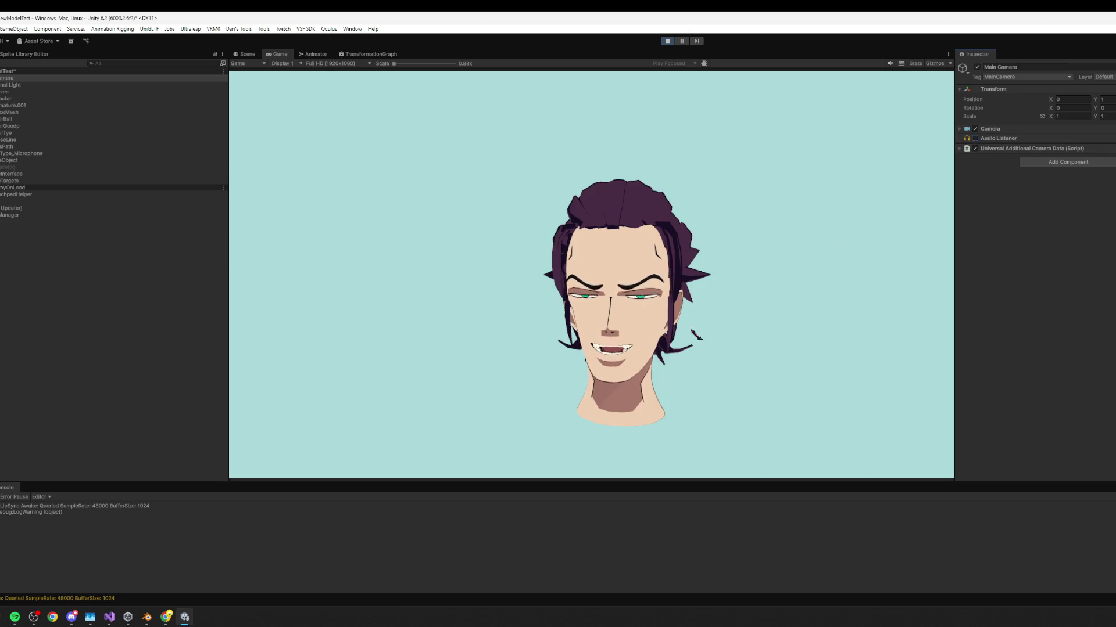
# Orbit the Scene view to check the head's profile, return to the Game view, and select Character.
pyautogui.click(246, 54)
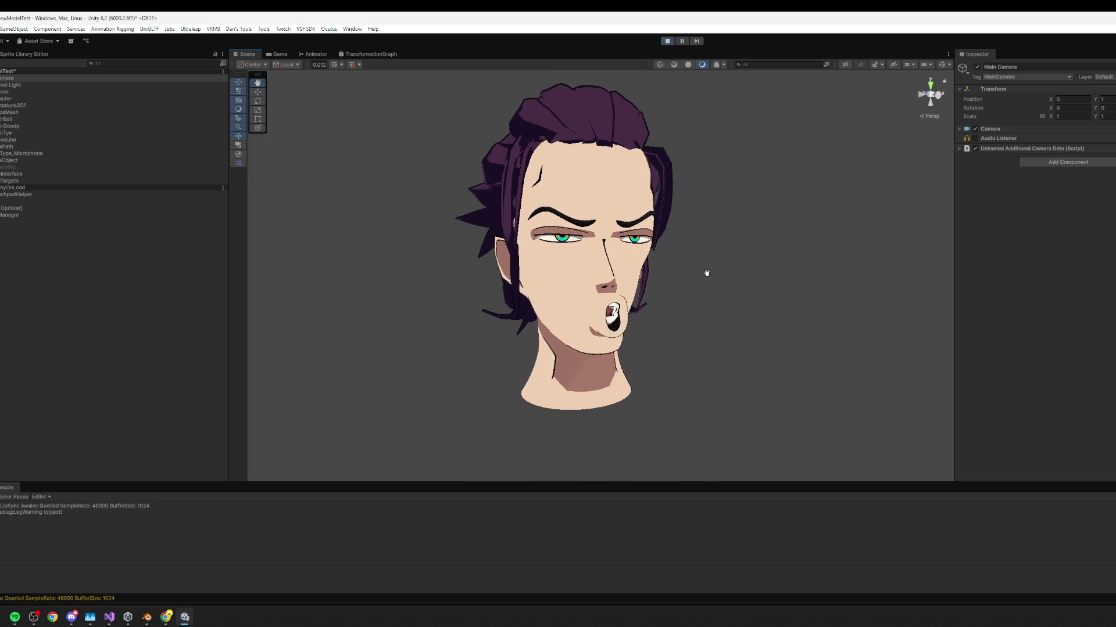
pyautogui.moveTo(621, 240)
pyautogui.mouseDown()
pyautogui.moveTo(667, 281)
pyautogui.moveTo(490, 281)
pyautogui.moveTo(431, 250)
pyautogui.moveTo(673, 268)
pyautogui.moveTo(663, 260)
pyautogui.mouseUp()
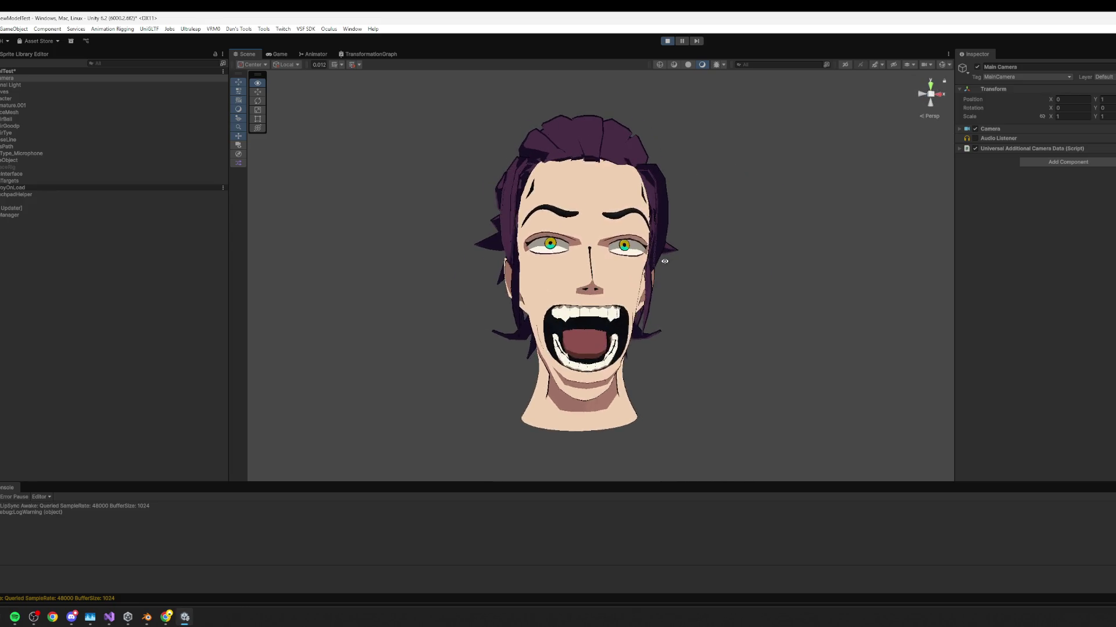
pyautogui.click(278, 54)
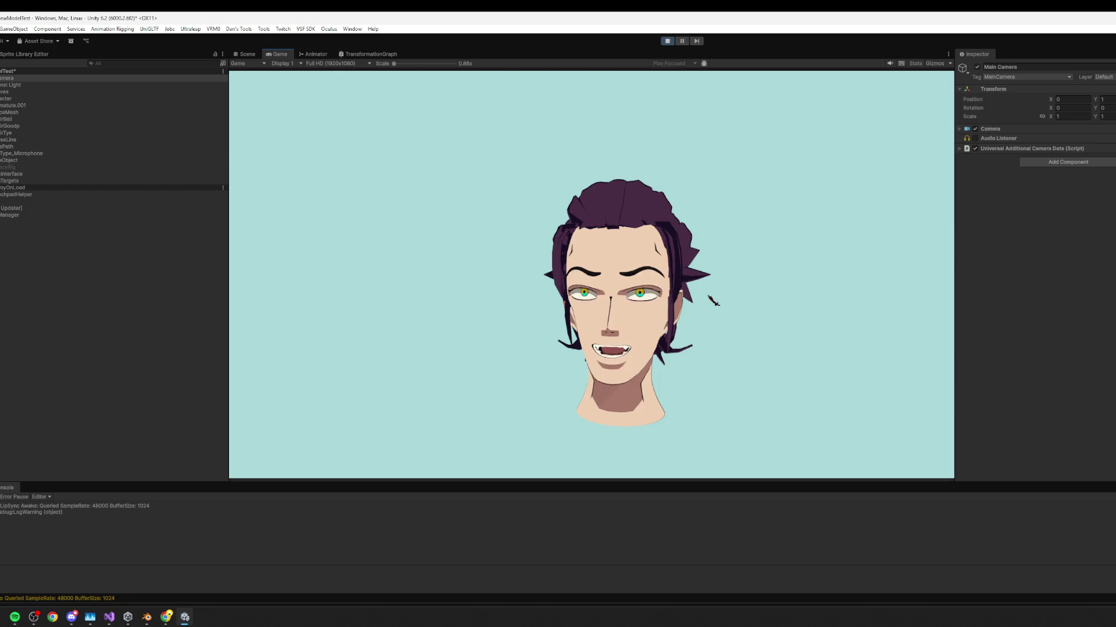
pyautogui.click(20, 99)
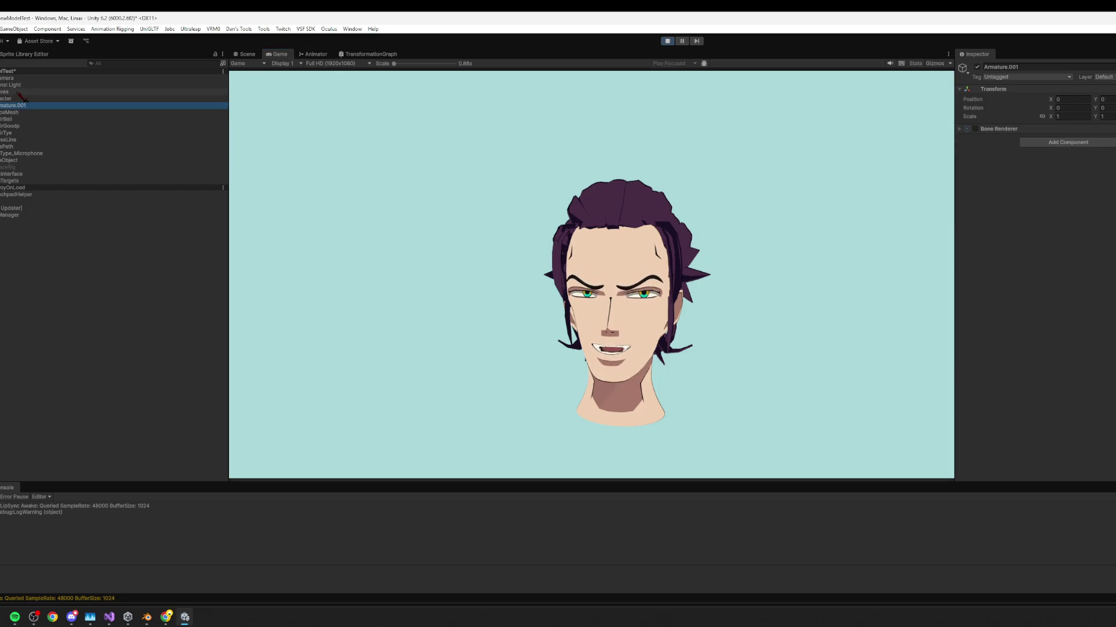
# Swing the head around by its Y rotation and back to face the camera.
pyautogui.moveTo(1095, 108)
pyautogui.mouseDown()
pyautogui.moveTo(813, 261)
pyautogui.moveTo(495, 501)
pyautogui.moveTo(9, 517)
pyautogui.moveTo(1092, 523)
pyautogui.moveTo(929, 573)
pyautogui.moveTo(873, 498)
pyautogui.moveTo(674, 453)
pyautogui.moveTo(611, 335)
pyautogui.moveTo(226, 321)
pyautogui.moveTo(407, 372)
pyautogui.moveTo(929, 349)
pyautogui.moveTo(622, 323)
pyautogui.moveTo(697, 244)
pyautogui.moveTo(639, 281)
pyautogui.mouseUp()
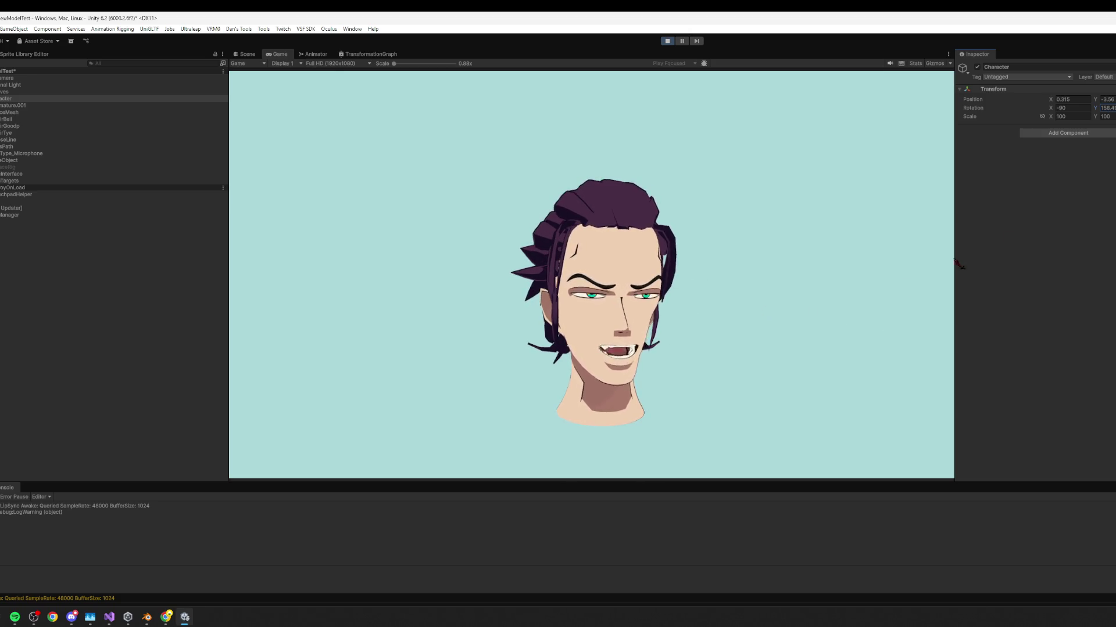
pyautogui.moveTo(1096, 104); pyautogui.dragTo(1048, 134)
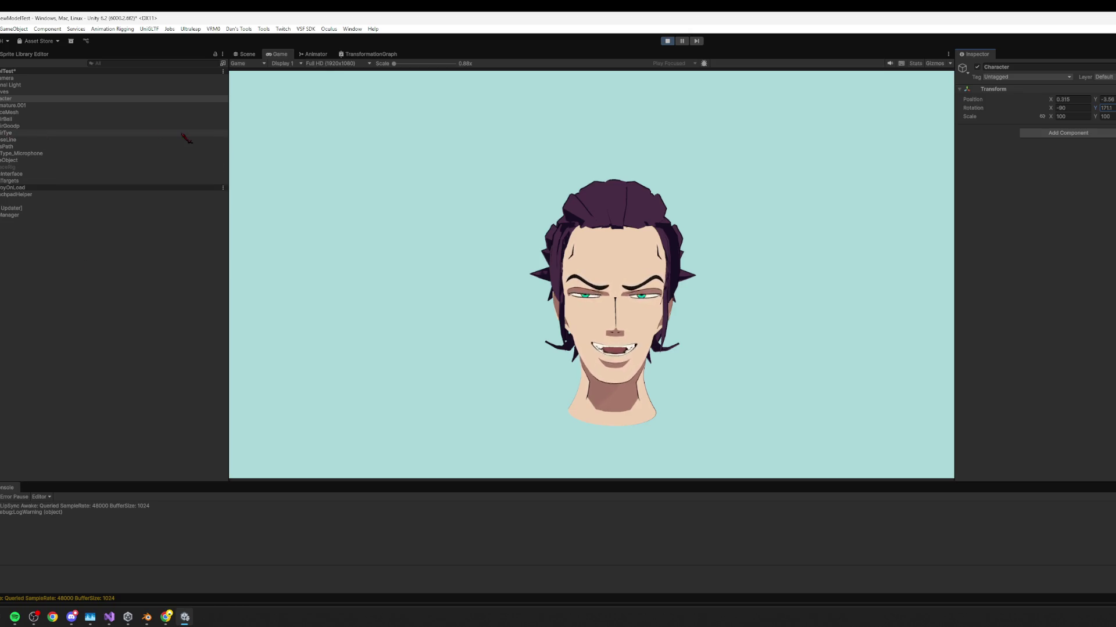
pyautogui.click(10, 92)
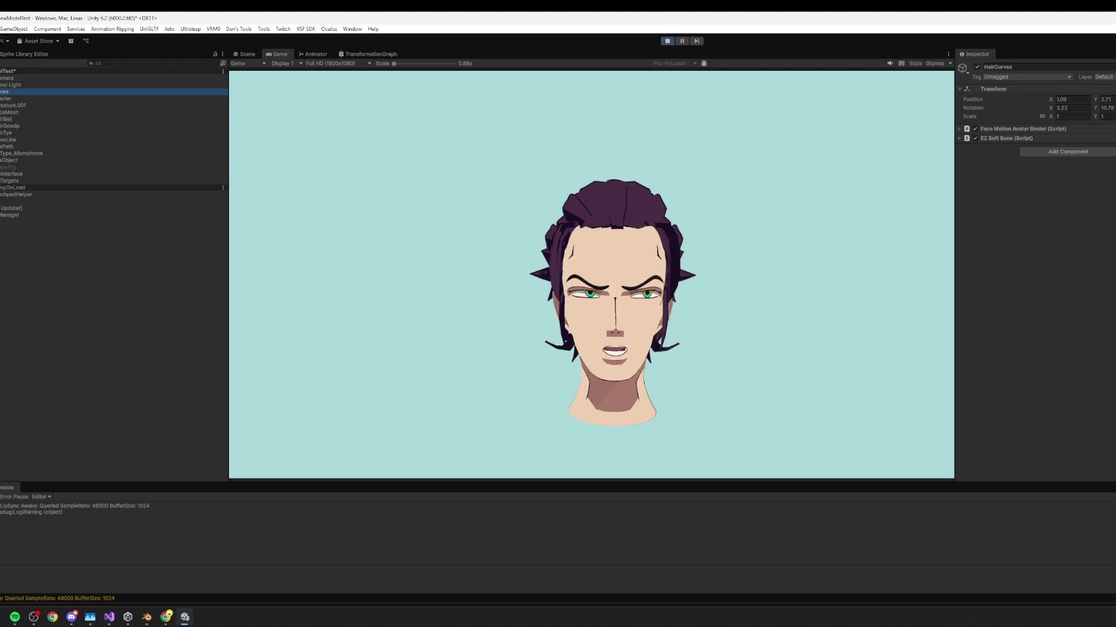
# Enable the Main Camera's Audio Listener, then orbit the Scene view to the head's profile.
pyautogui.click(12, 78)
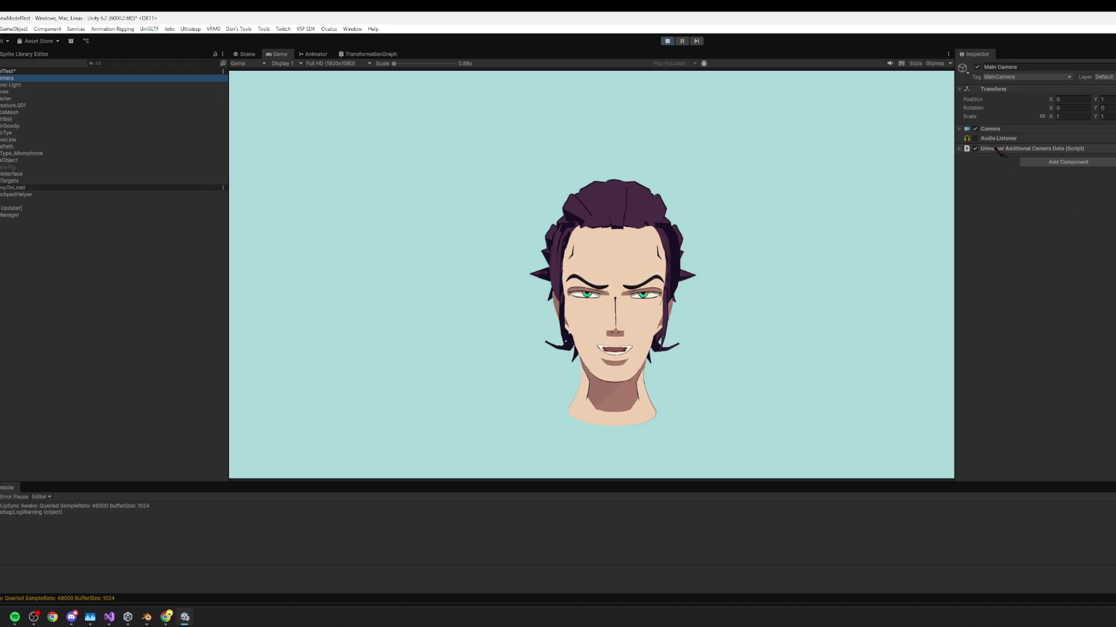
pyautogui.click(975, 139)
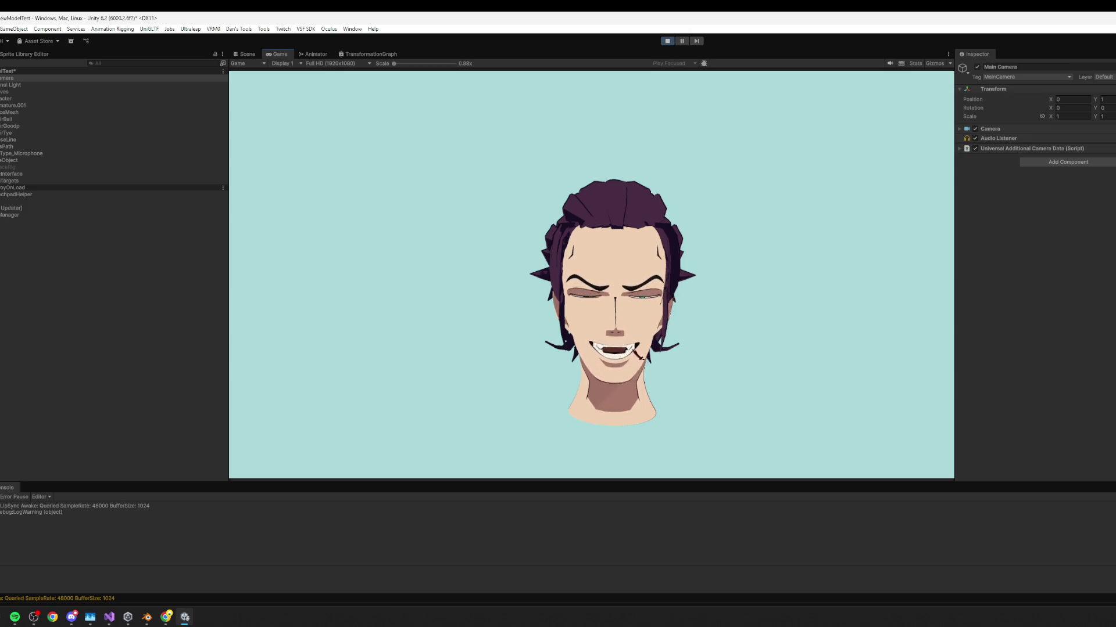
pyautogui.click(245, 54)
pyautogui.moveTo(355, 244)
pyautogui.mouseDown()
pyautogui.moveTo(385, 249)
pyautogui.moveTo(427, 281)
pyautogui.mouseUp()
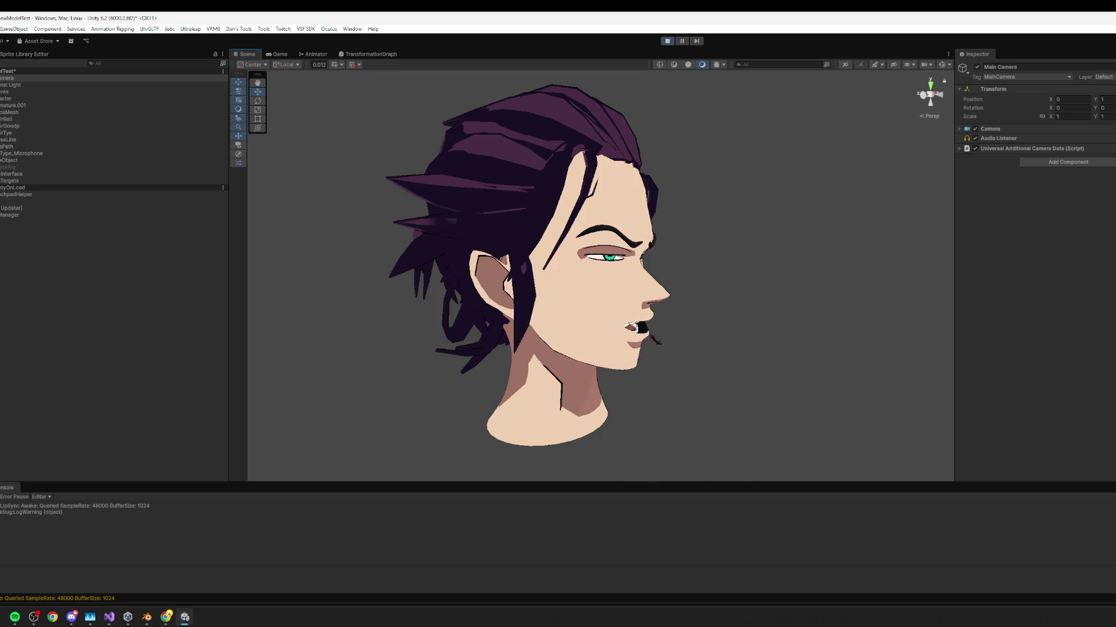
# Orbit to the head's other side and select FaceMesh to view its blendshapes.
pyautogui.moveTo(676, 325)
pyautogui.mouseDown()
pyautogui.moveTo(652, 294)
pyautogui.moveTo(702, 316)
pyautogui.moveTo(580, 337)
pyautogui.moveTo(643, 298)
pyautogui.moveTo(722, 311)
pyautogui.moveTo(697, 310)
pyautogui.mouseUp()
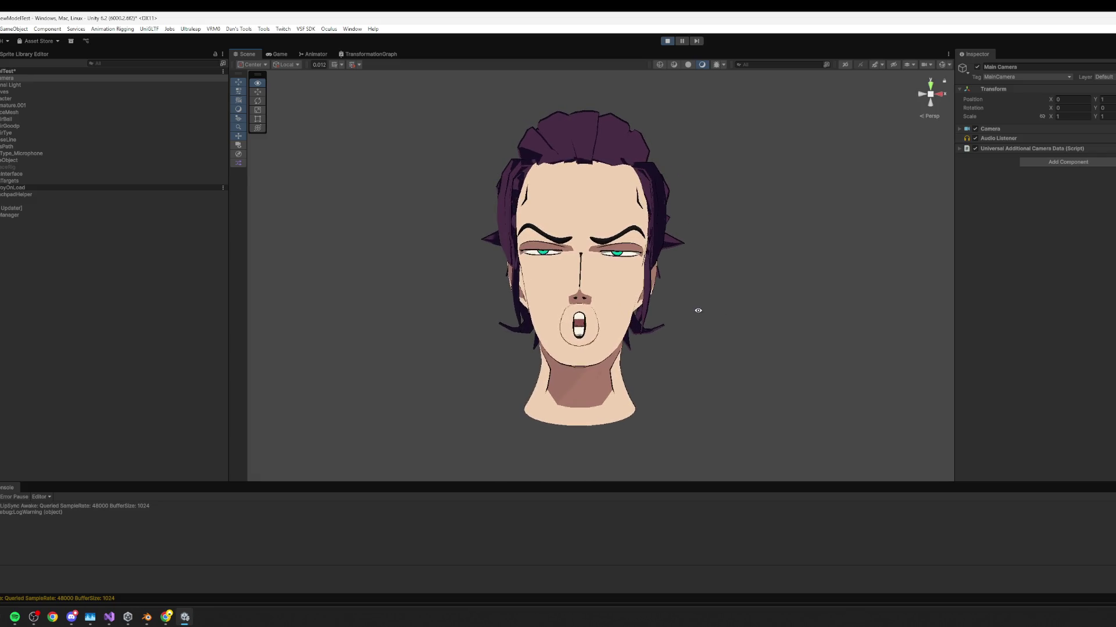
pyautogui.click(22, 113)
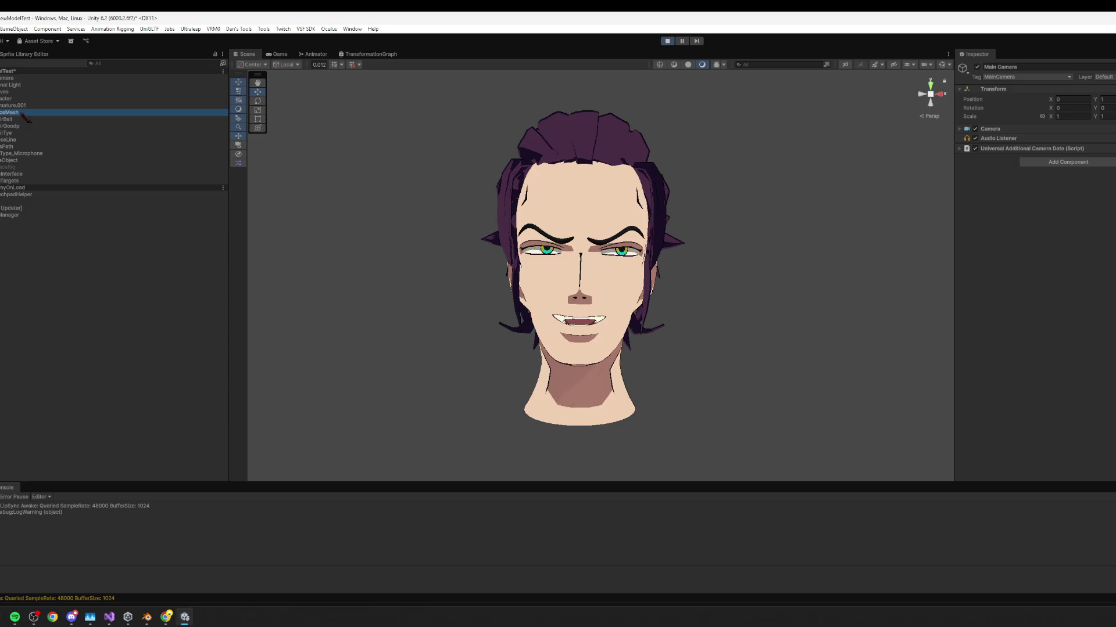
# Scroll FaceMesh's blendshape list to check the giga weight, then deselect the head.
pyautogui.scroll(-10, 1048, 384)
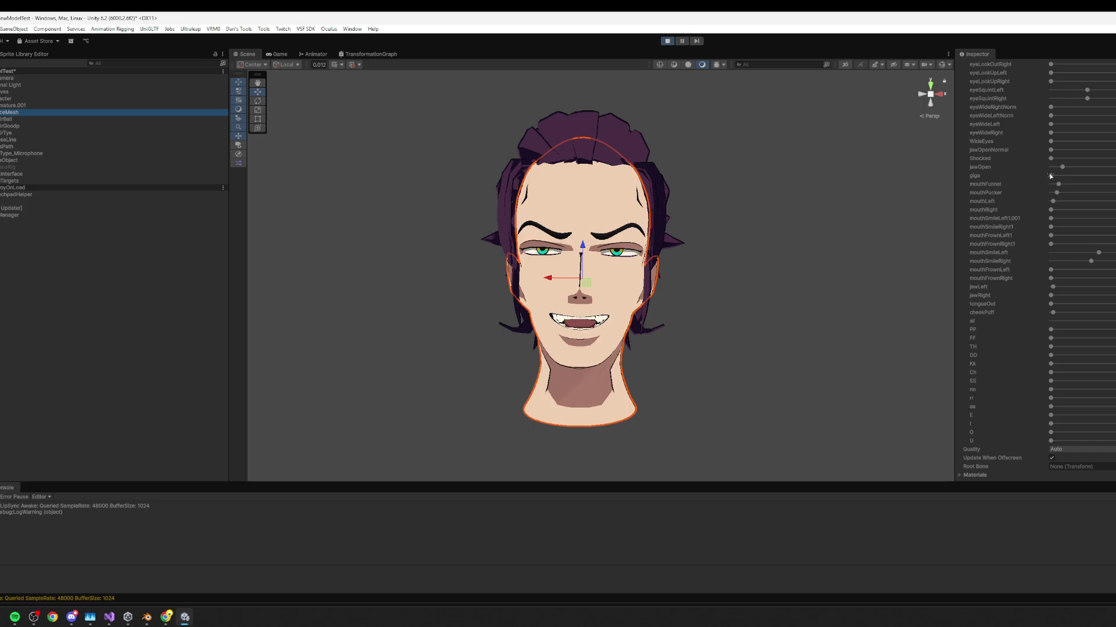
pyautogui.click(1053, 176)
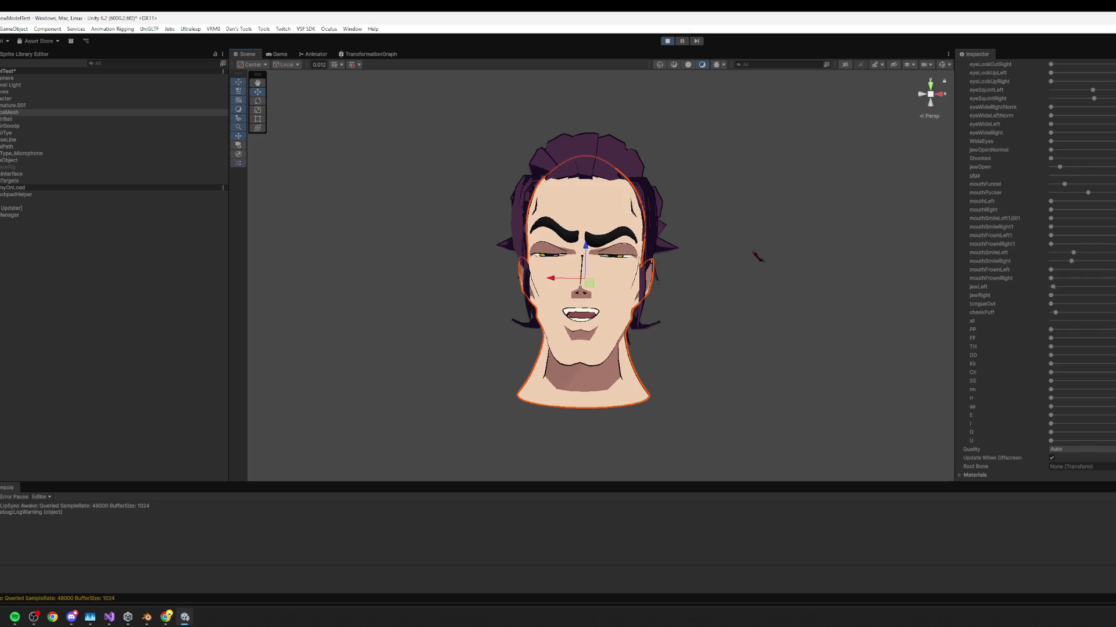
pyautogui.click(786, 239)
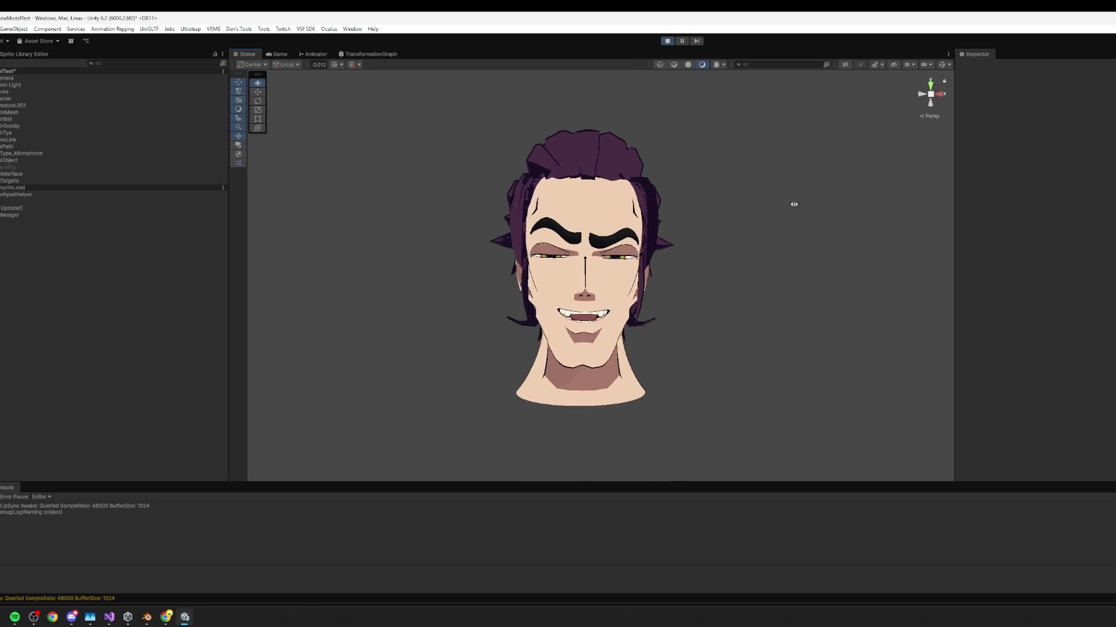
# Orbit the Scene view to see the head turned right, then switch to the Game view.
pyautogui.press('w')
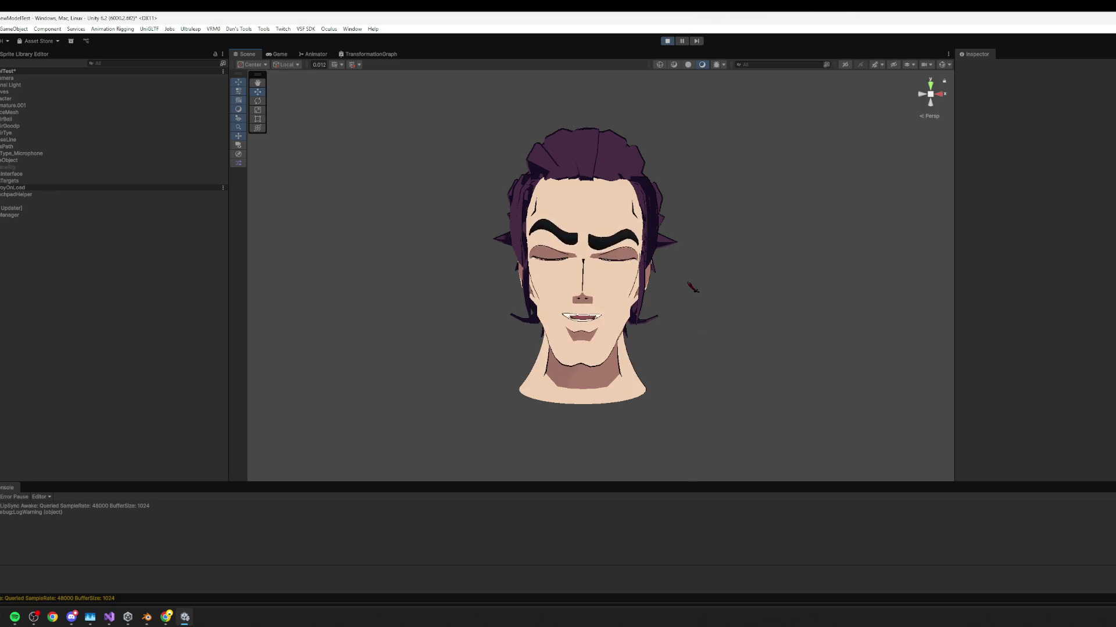
pyautogui.press('alt')
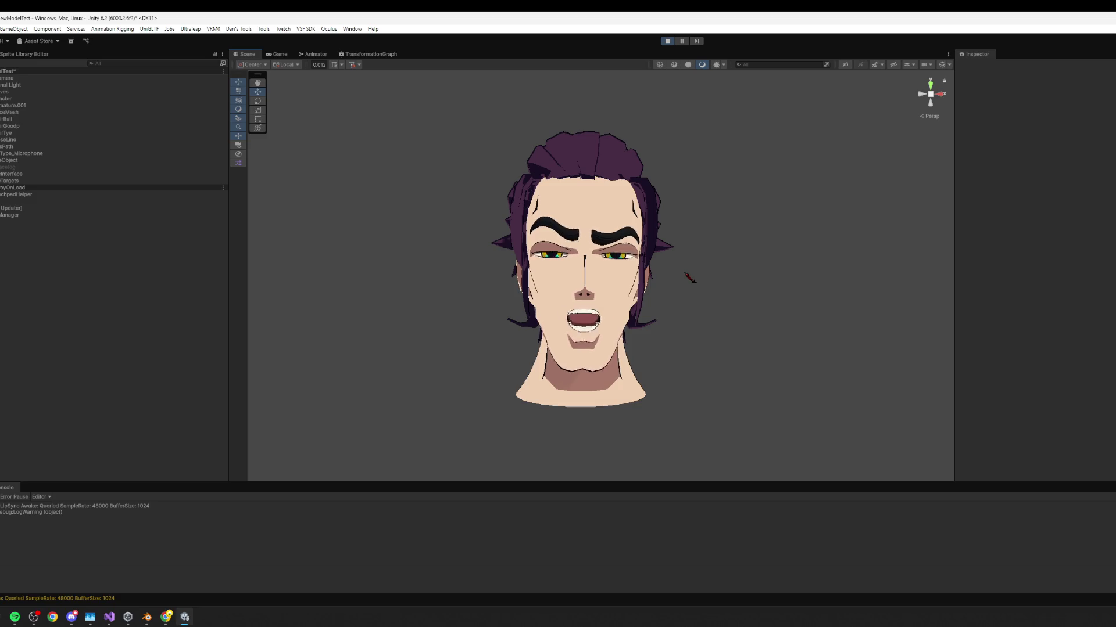
pyautogui.moveTo(705, 289)
pyautogui.mouseDown()
pyautogui.moveTo(811, 281)
pyautogui.moveTo(690, 281)
pyautogui.mouseUp()
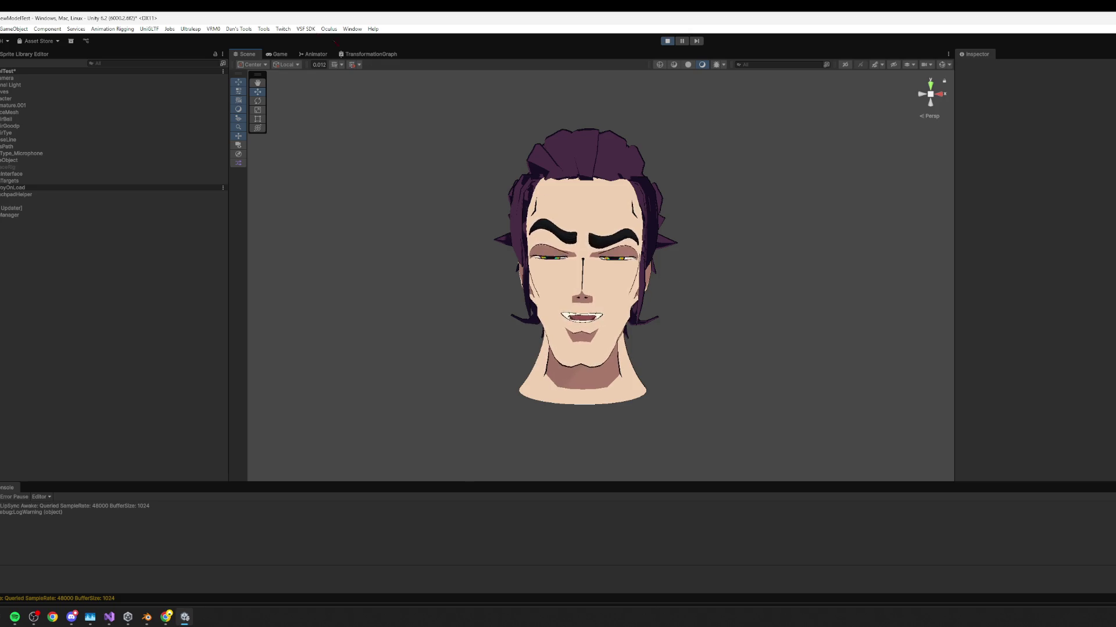
pyautogui.click(278, 54)
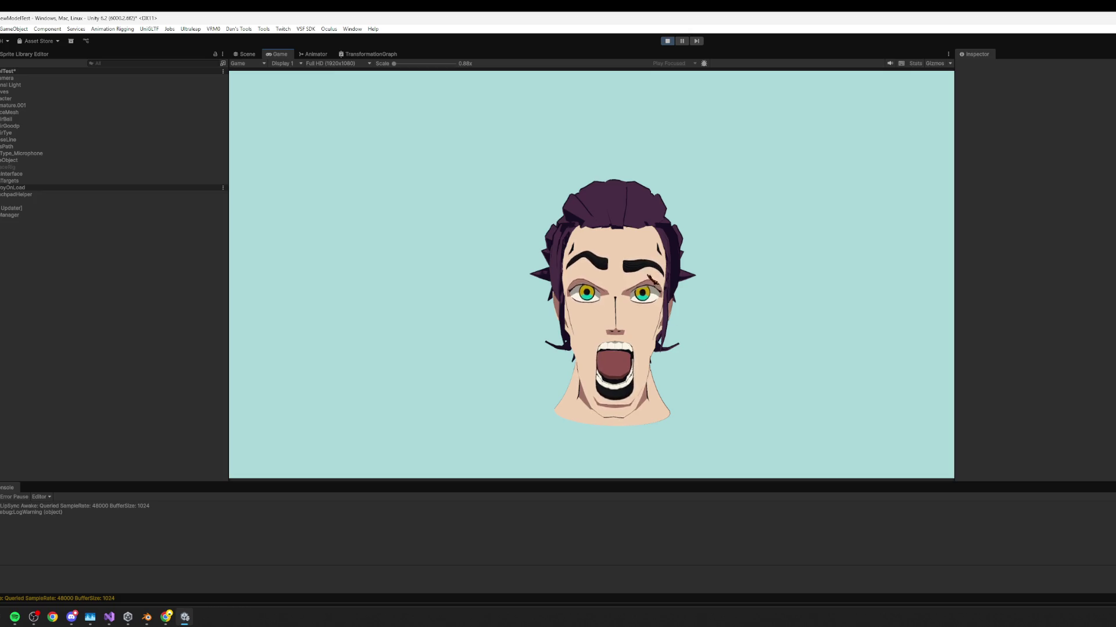
# Return to the Scene view and stop play mode.
pyautogui.click(245, 54)
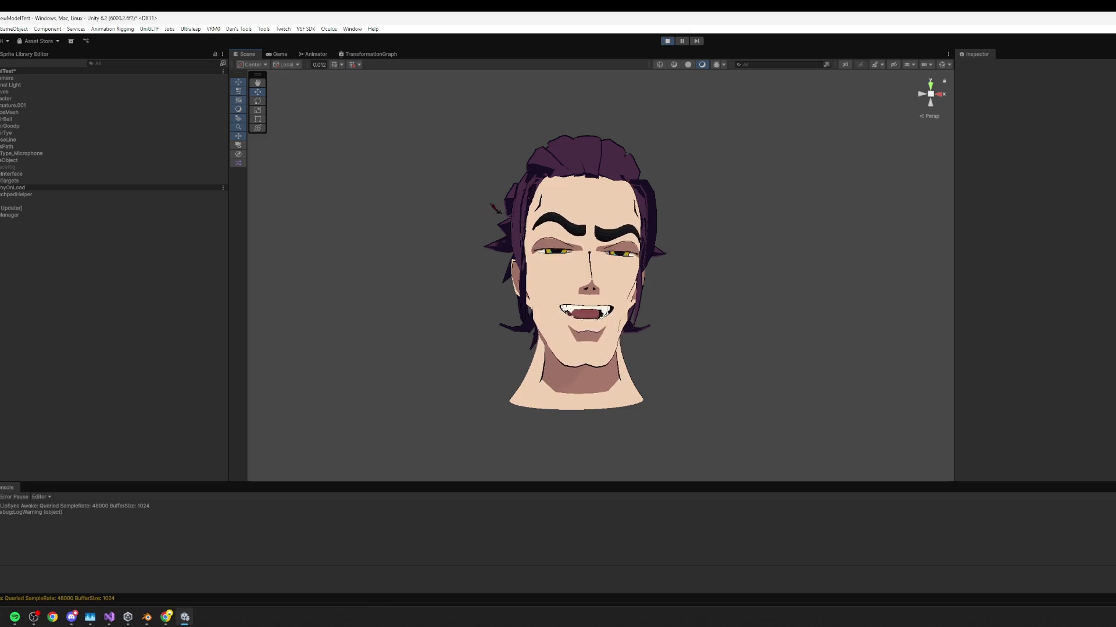
pyautogui.click(668, 41)
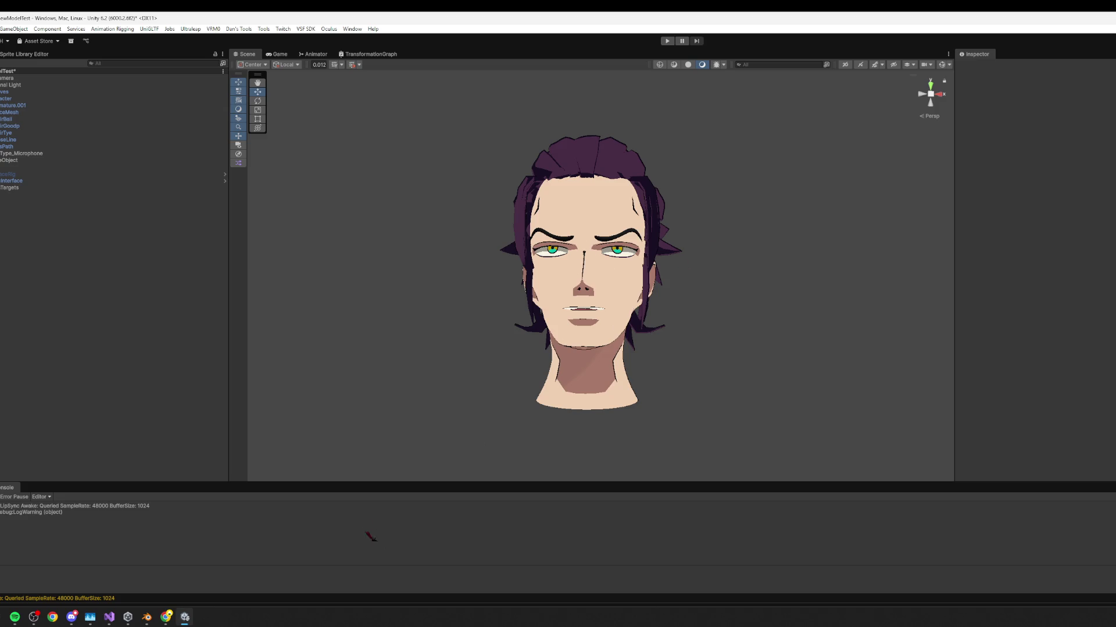
# Select and deselect HairCurves in the Hierarchy, then switch over to Blender.
pyautogui.click(109, 617)
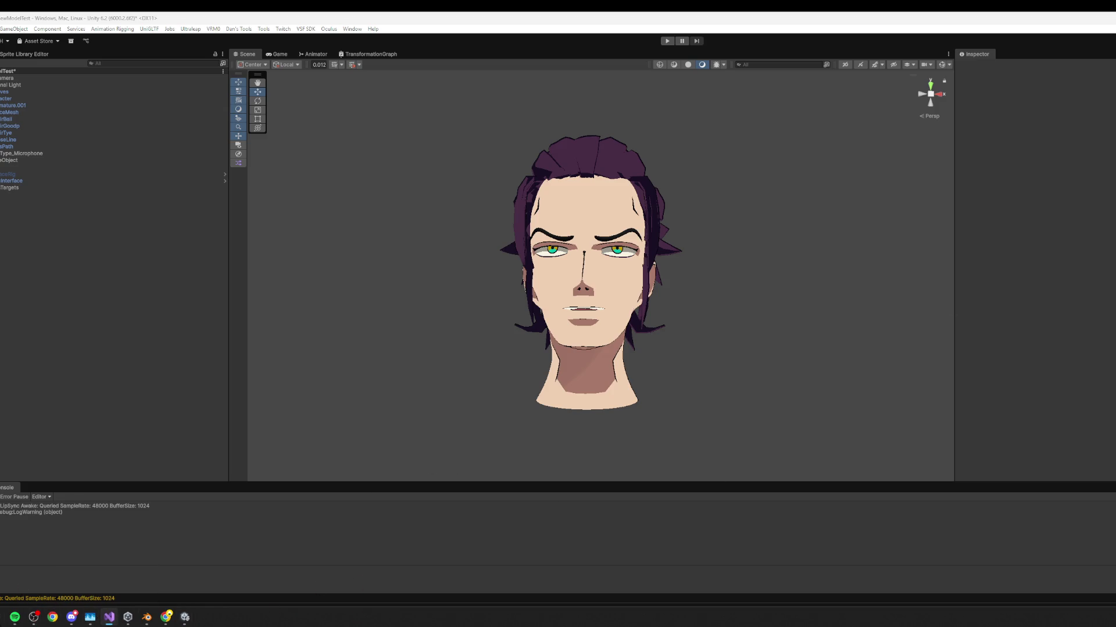
pyautogui.click(35, 91)
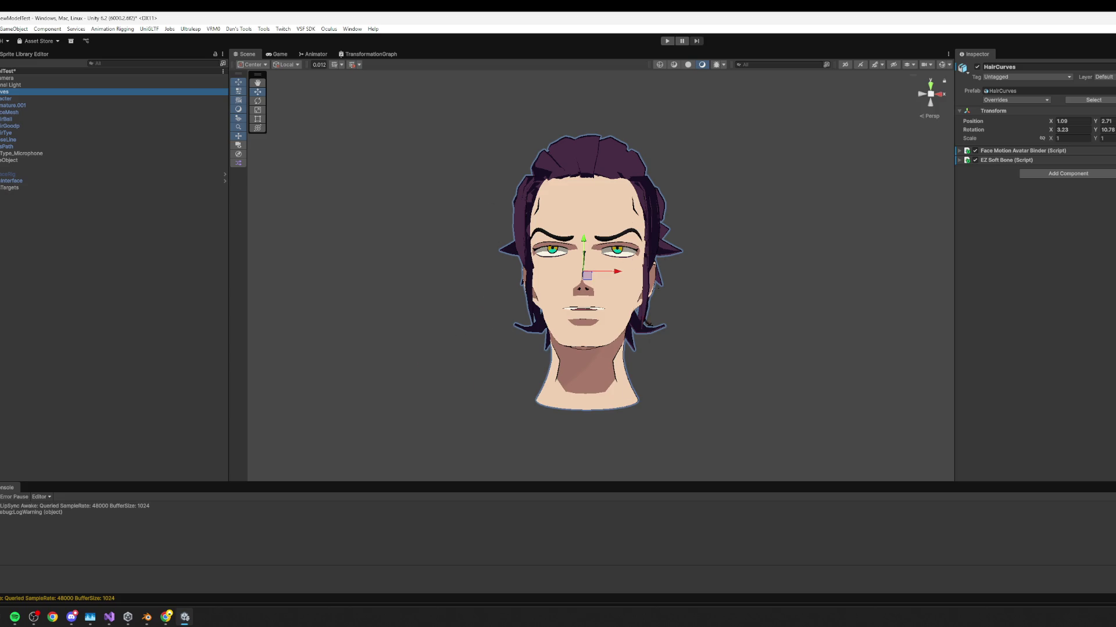
pyautogui.click(586, 356)
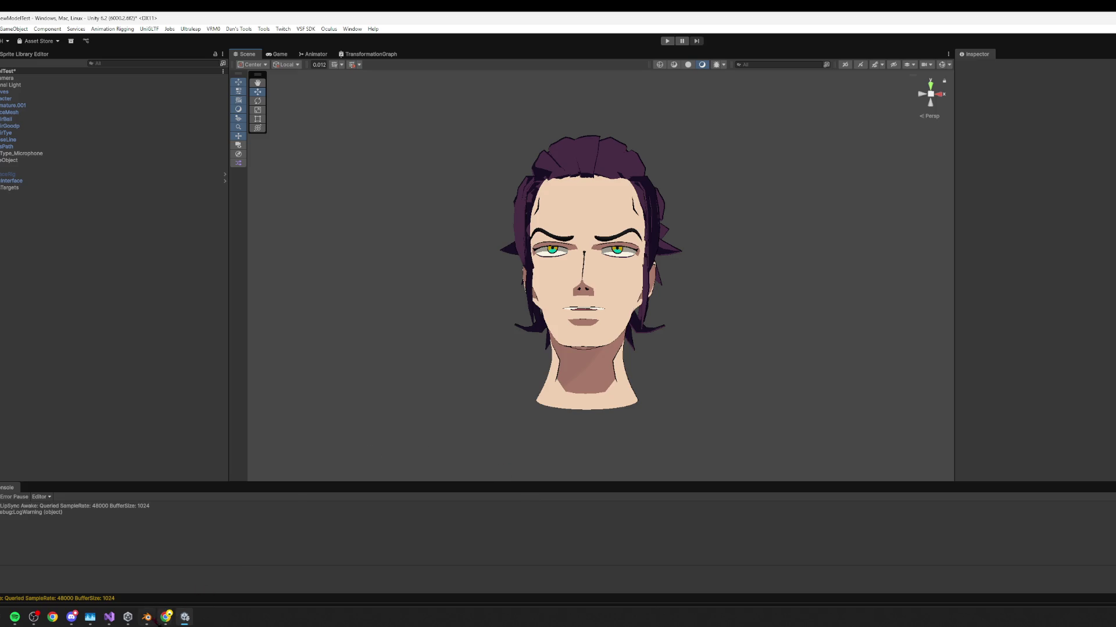
pyautogui.click(152, 619)
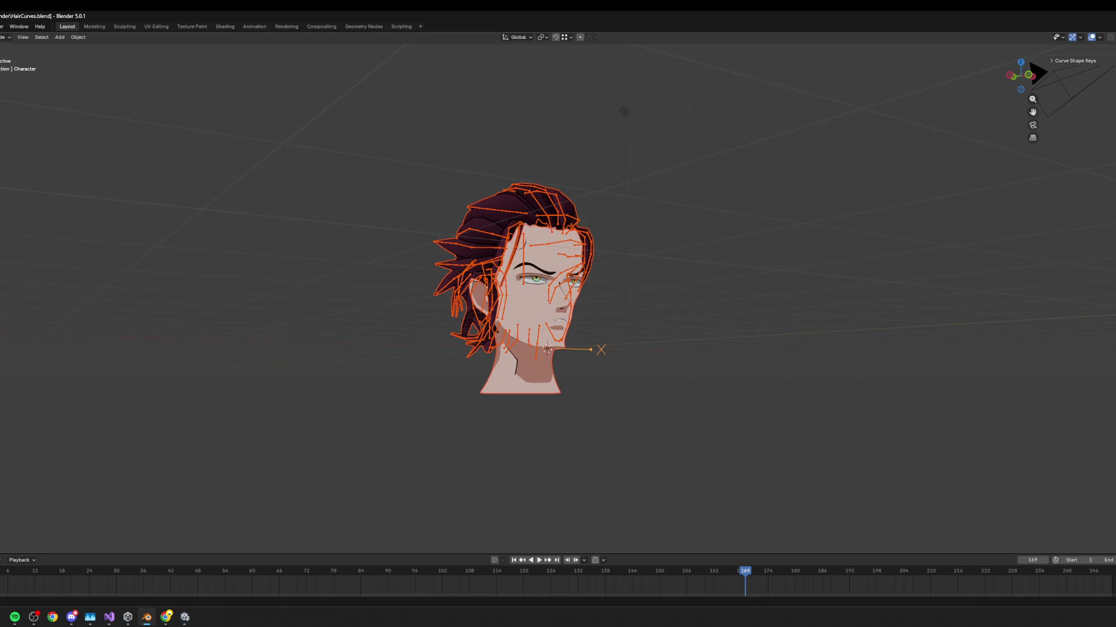
# Add a new shape key to FaceMesh and rename it from Key 58.
pyautogui.click(510, 322)
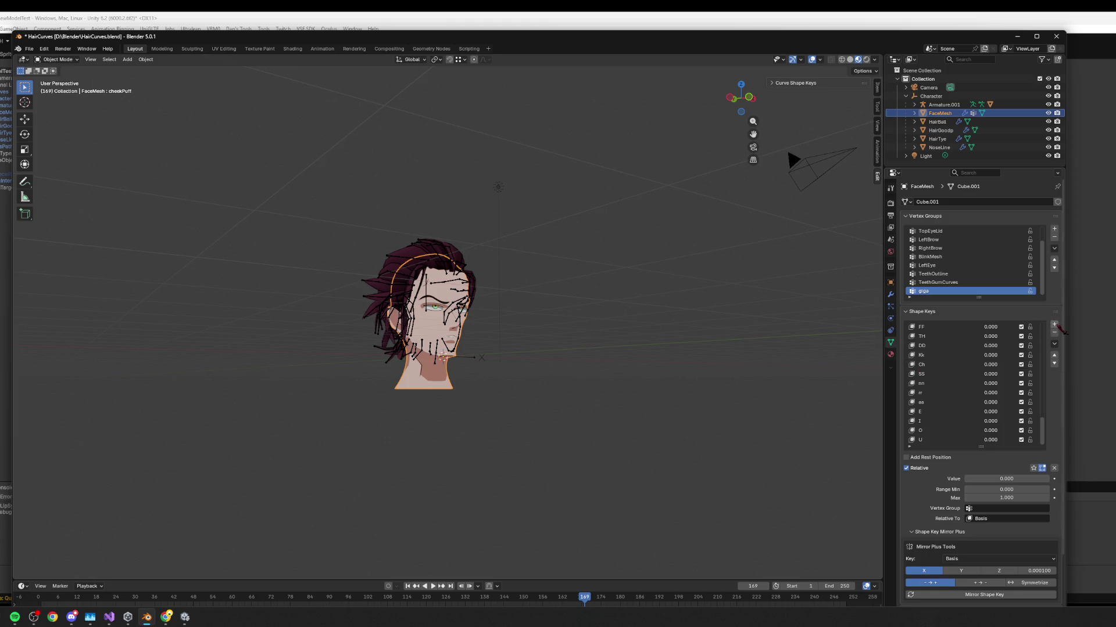
pyautogui.click(1054, 325)
pyautogui.scroll(8, 527, 306)
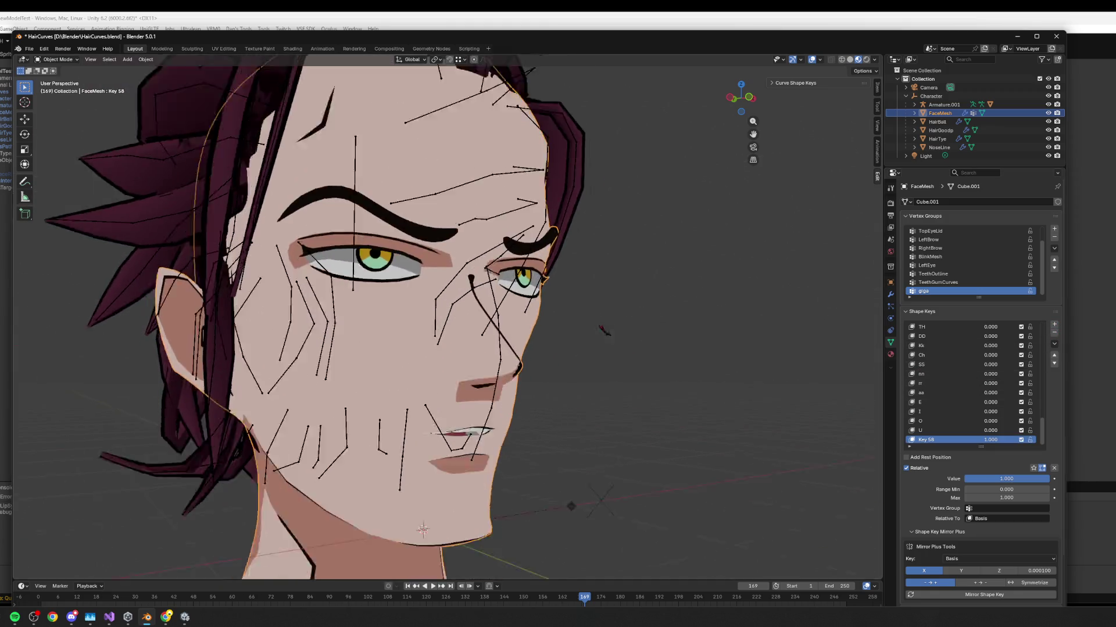
pyautogui.doubleClick(935, 440)
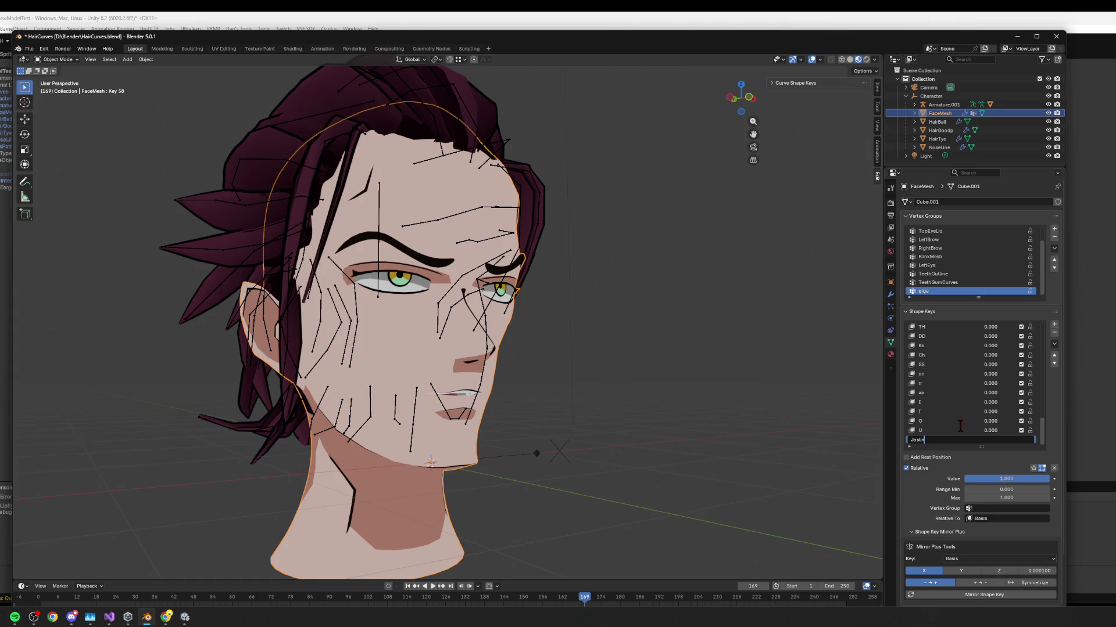
pyautogui.press('Return')
# In Edit Mode from the front view, grow the mouth vertex selection and start moving it.
pyautogui.press('Tab')
pyautogui.press('KP_1')
pyautogui.press('l')
pyautogui.press('g')
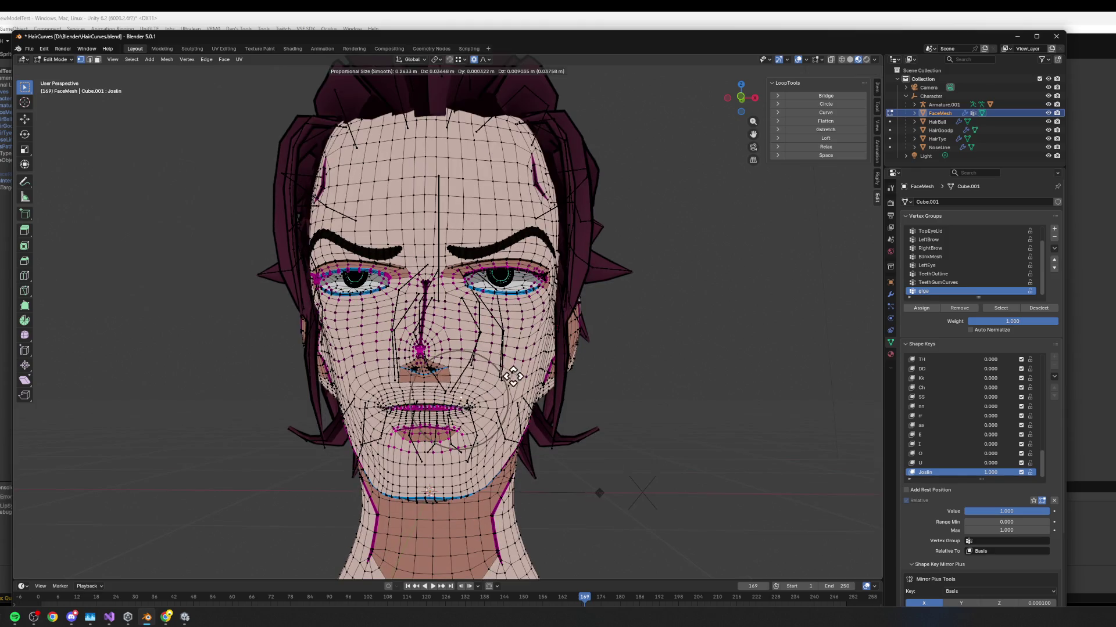
# Stretch the lips sideways along the X axis.
pyautogui.rightClick(575, 371)
pyautogui.press('g')
pyautogui.press('x')
pyautogui.scroll(7, 543, 419)
pyautogui.click(560, 411)
# Lower the mouth and chin vertices along Z to open the mouth.
pyautogui.click(469, 471)
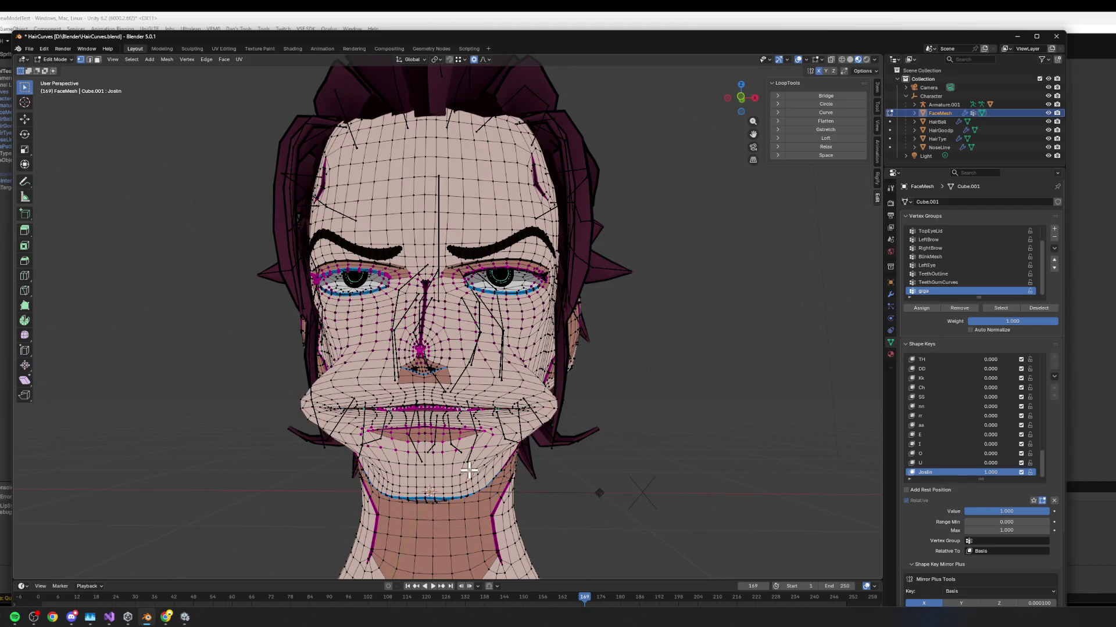
pyautogui.press('g')
pyautogui.press('z')
pyautogui.click(521, 489)
pyautogui.click(422, 422)
pyautogui.press('g')
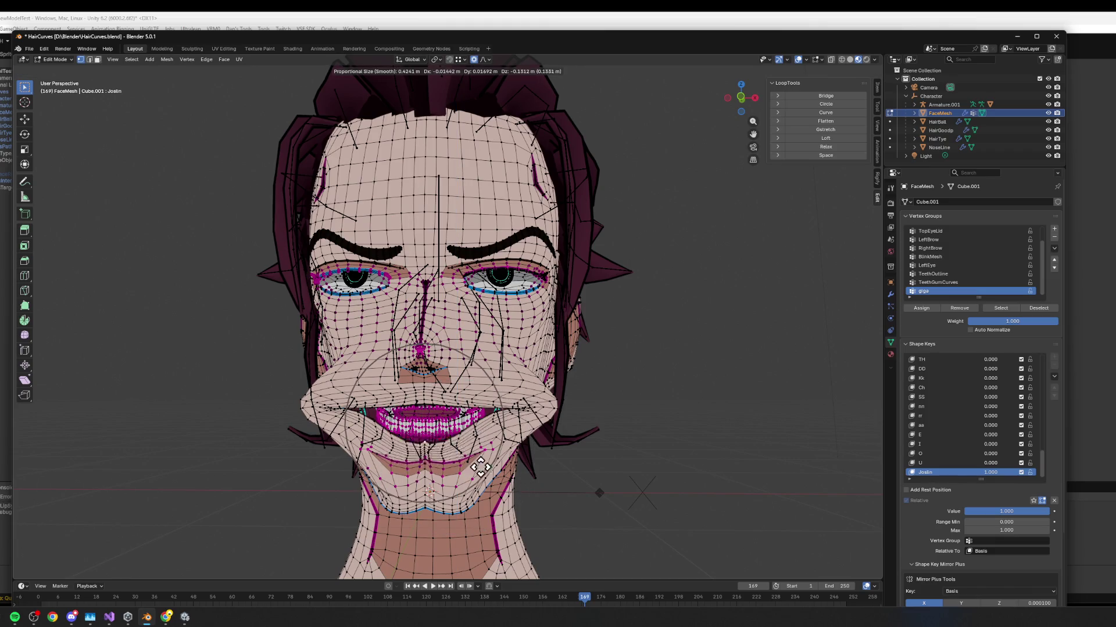
pyautogui.press('z')
pyautogui.click(477, 484)
# Lower the connected teeth piece along Z, trying and cancelling a rotation.
pyautogui.moveTo(482, 476); pyautogui.dragTo(450, 428)
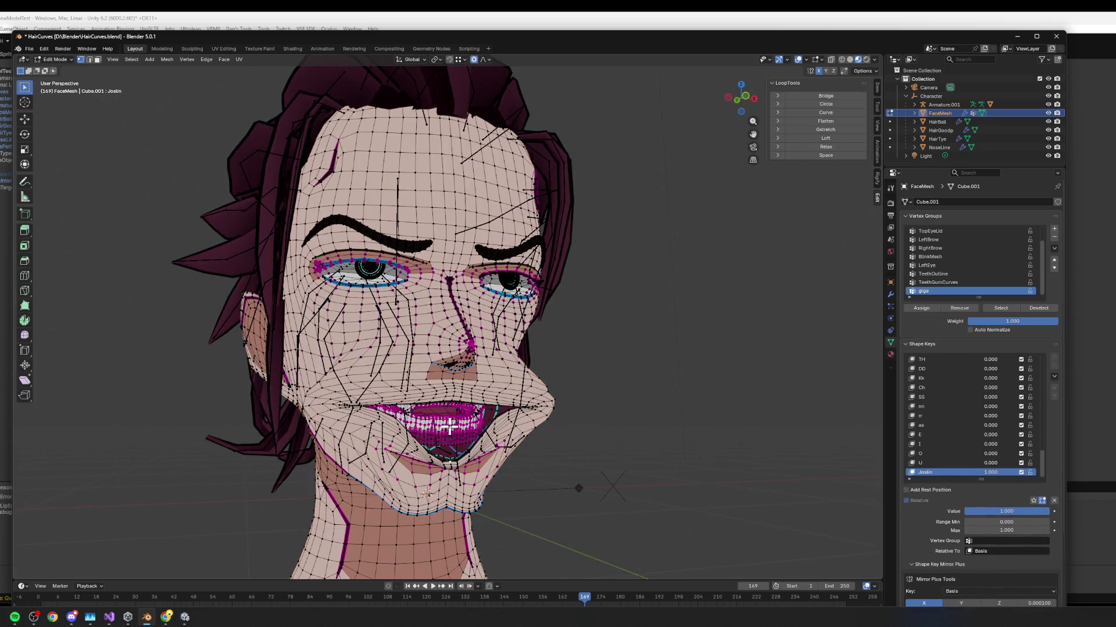
pyautogui.press('l')
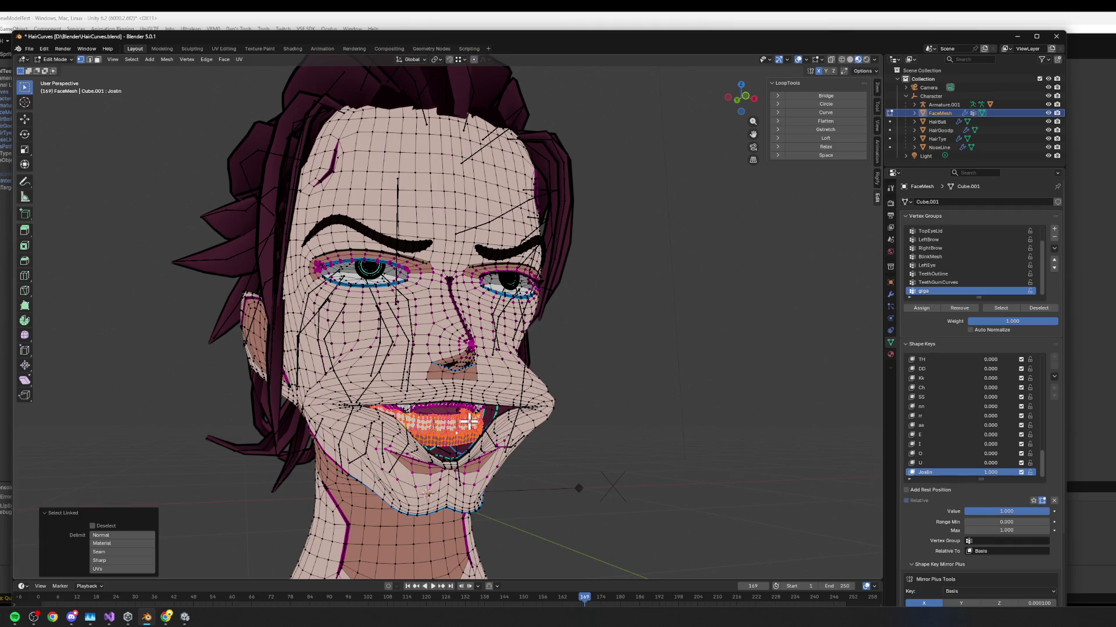
pyautogui.press('g')
pyautogui.press('z')
pyautogui.click(468, 453)
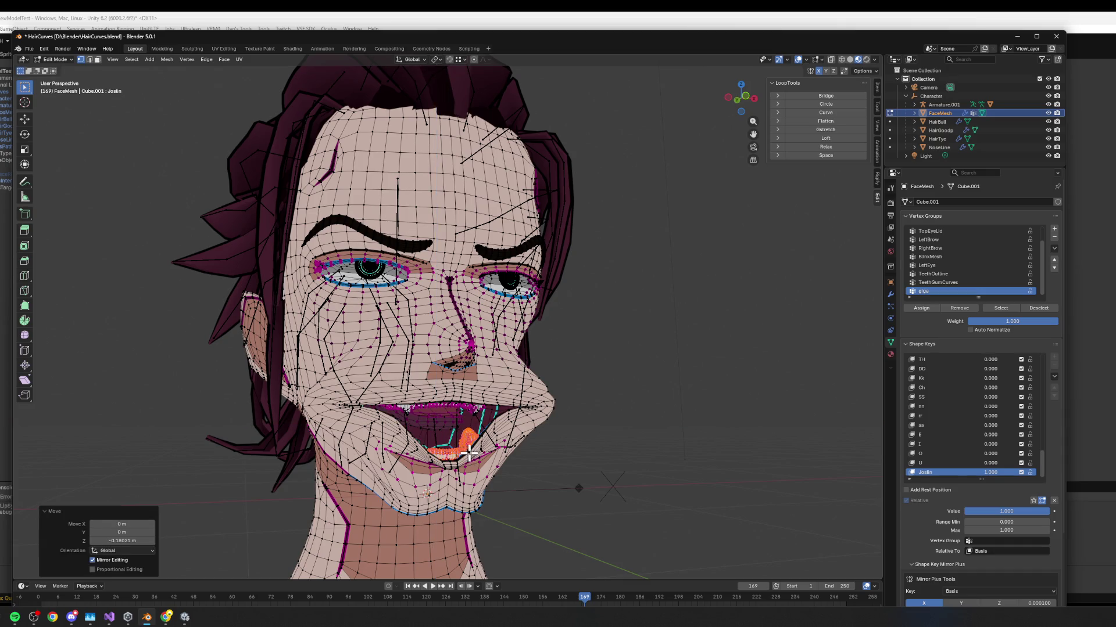
pyautogui.press('r')
pyautogui.press('x')
pyautogui.press('y')
pyautogui.press('x')
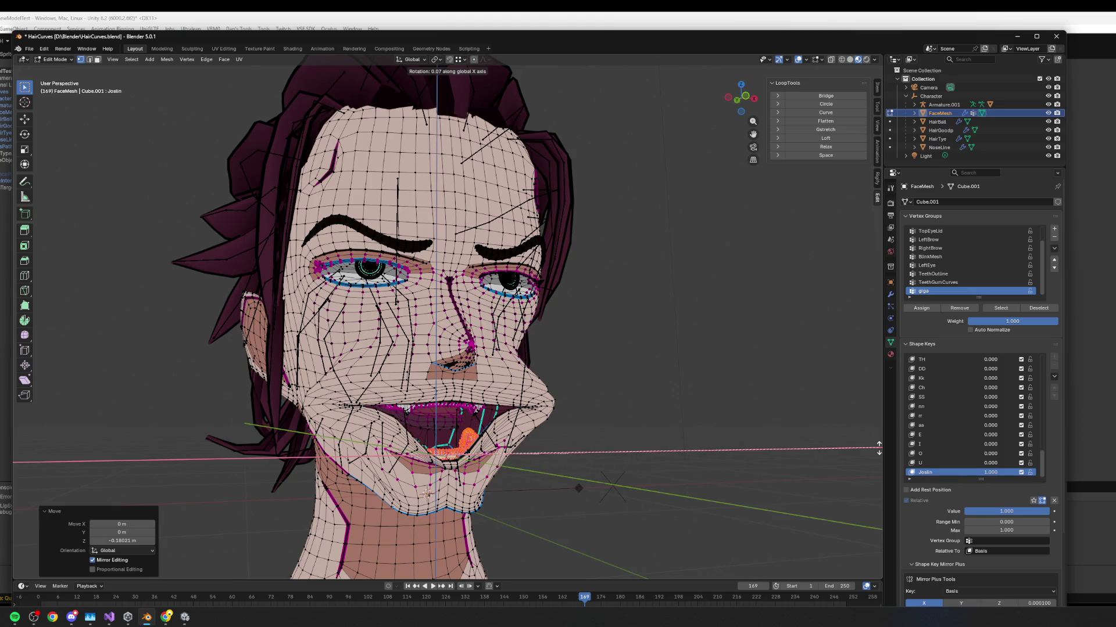
pyautogui.press('Escape')
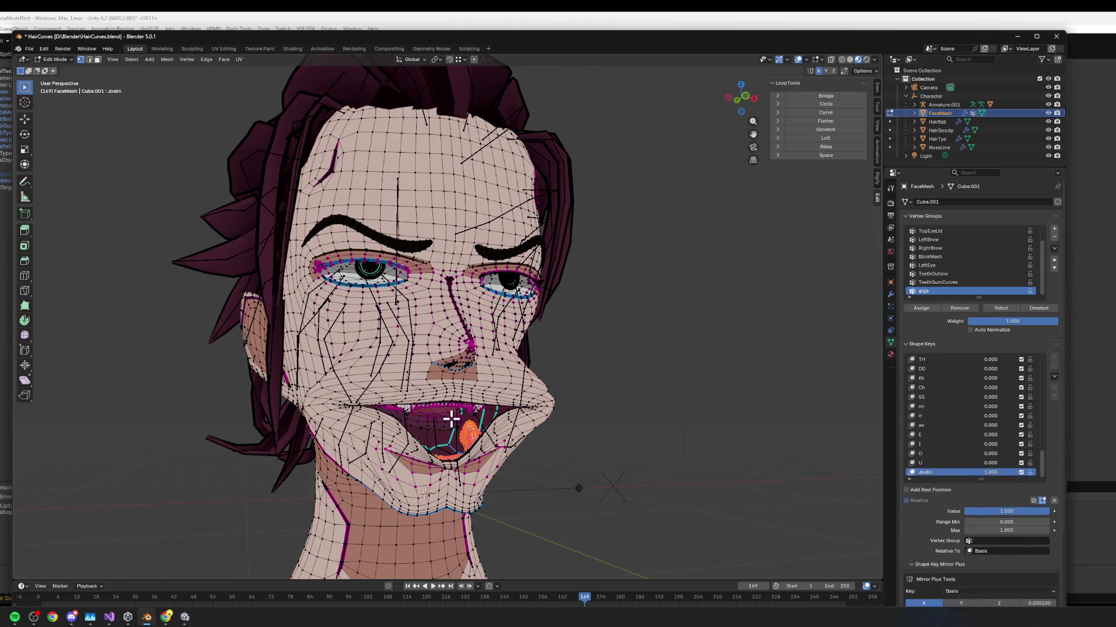
# Lower the upper teeth along Z and return FaceMesh to Object Mode.
pyautogui.press('l')
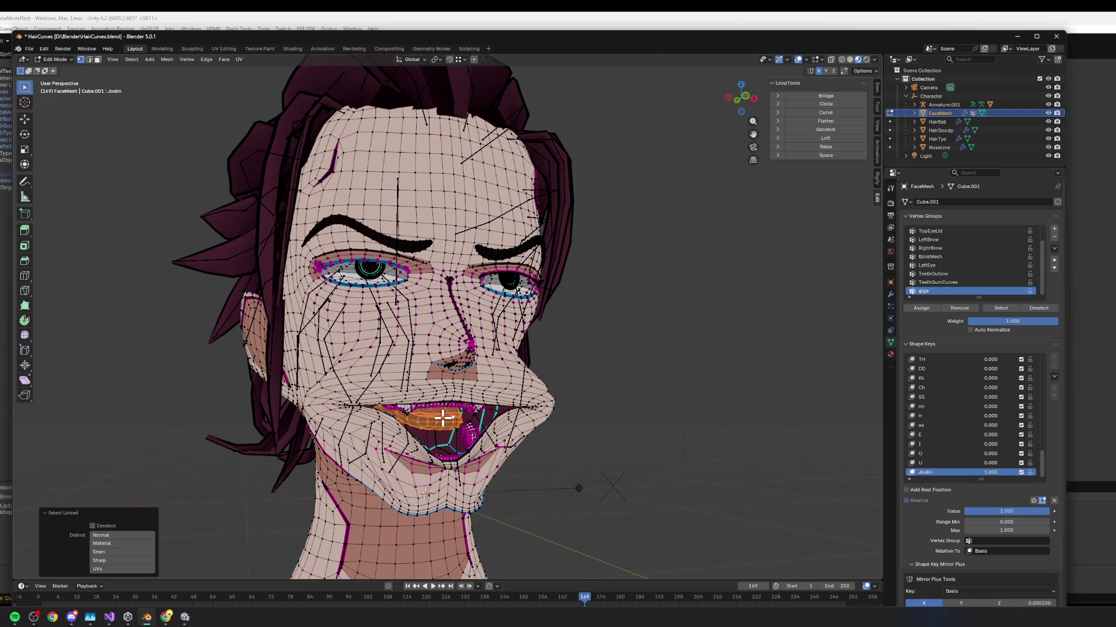
pyautogui.press('g')
pyautogui.press('z')
pyautogui.click(488, 459)
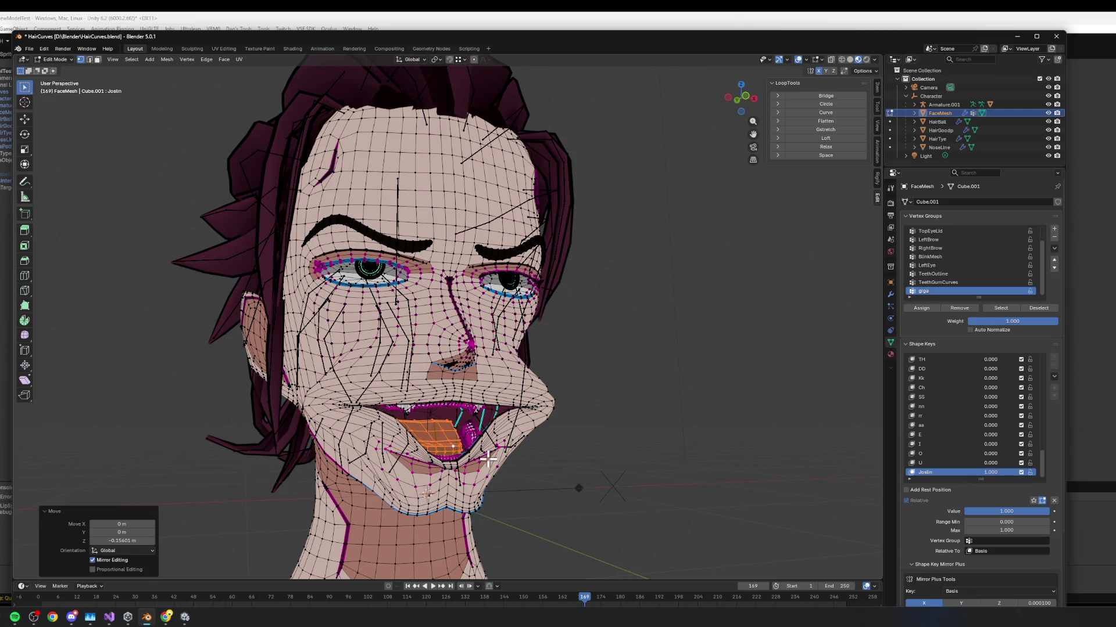
pyautogui.press('Tab')
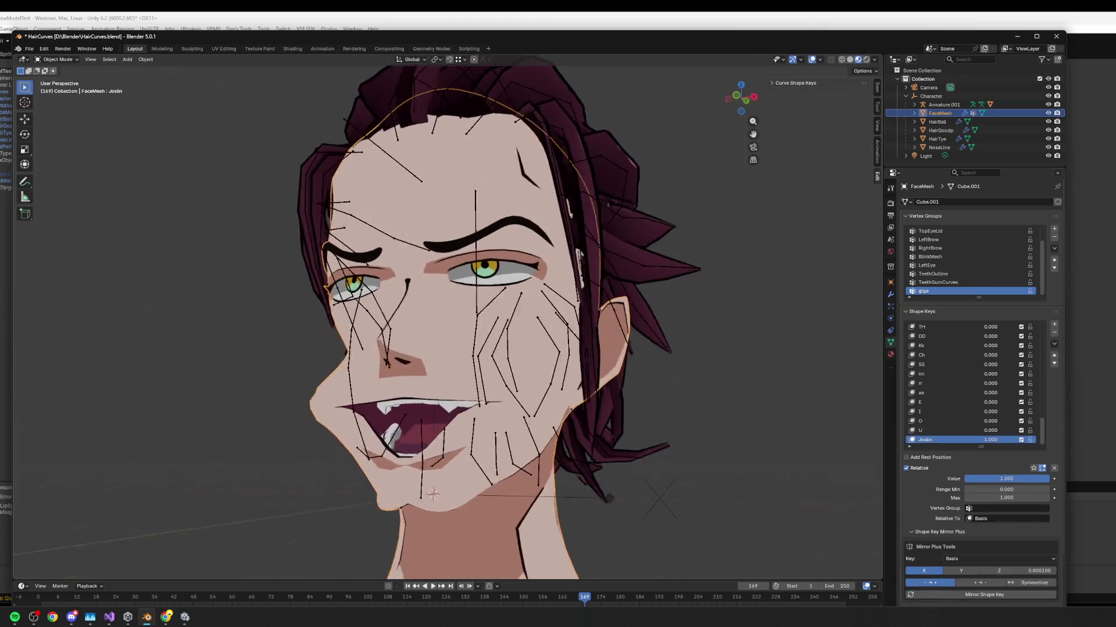
# Drag the Joslin shape key value down to 0.
pyautogui.moveTo(1034, 480)
pyautogui.mouseDown()
pyautogui.moveTo(966, 478)
pyautogui.moveTo(1046, 478)
pyautogui.moveTo(966, 479)
pyautogui.mouseUp()
pyautogui.scroll(10, 939, 355)
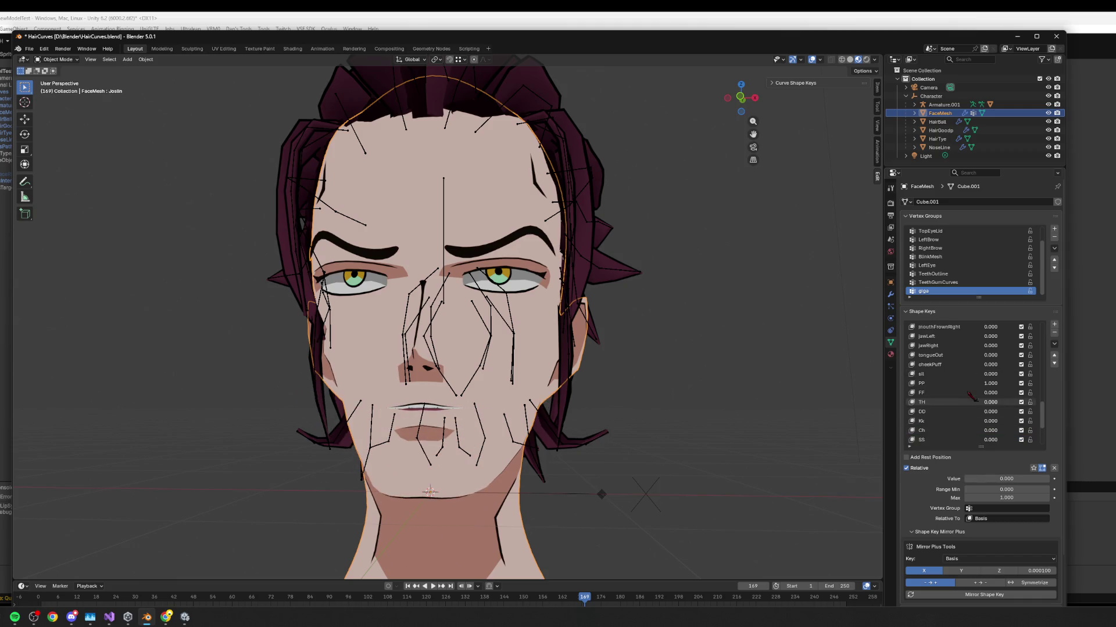
pyautogui.scroll(8, 939, 356)
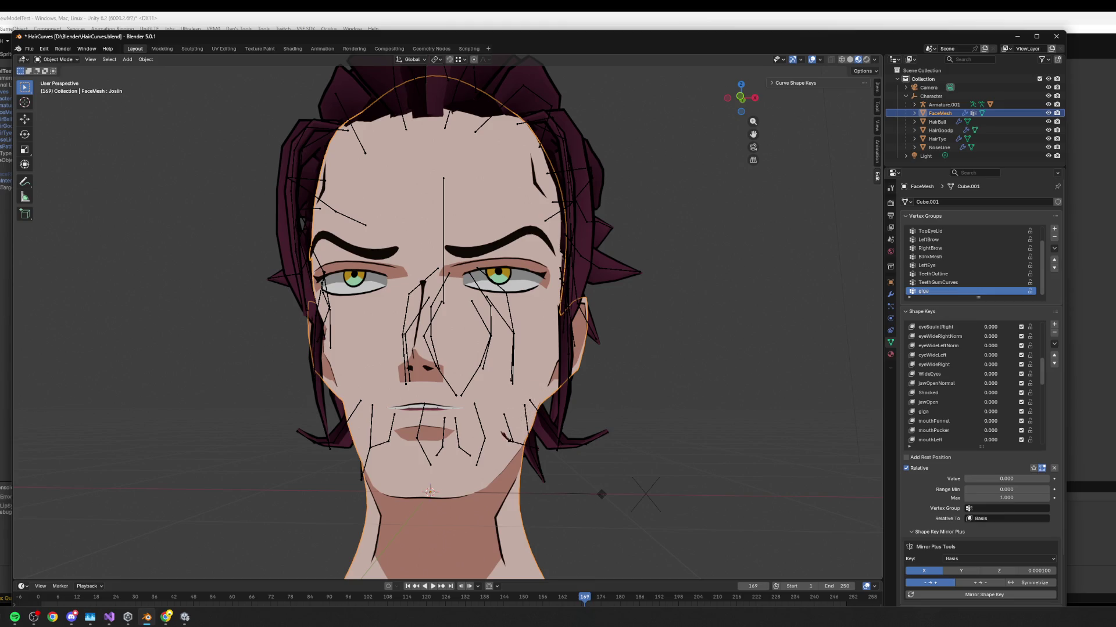
pyautogui.scroll(-10, 939, 377)
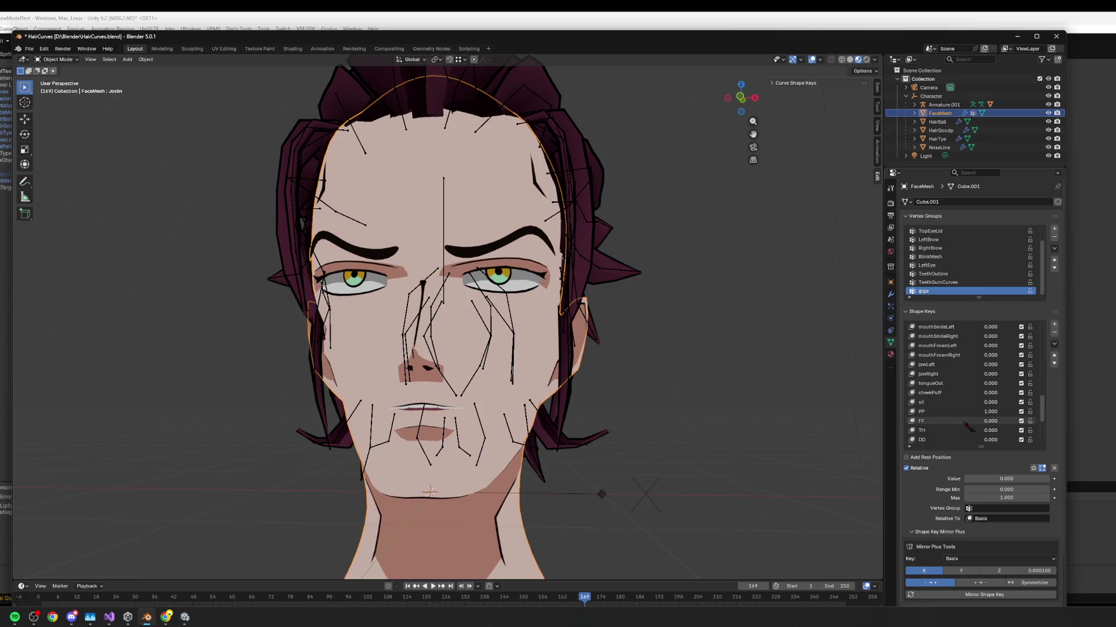
pyautogui.scroll(8, 940, 378)
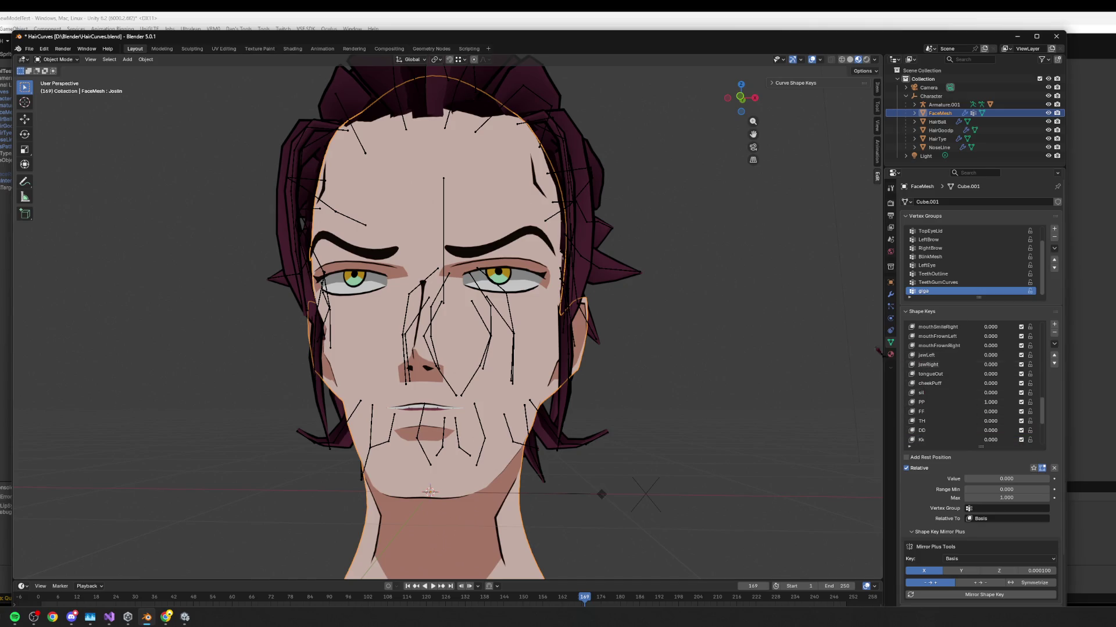
pyautogui.scroll(-8, 938, 386)
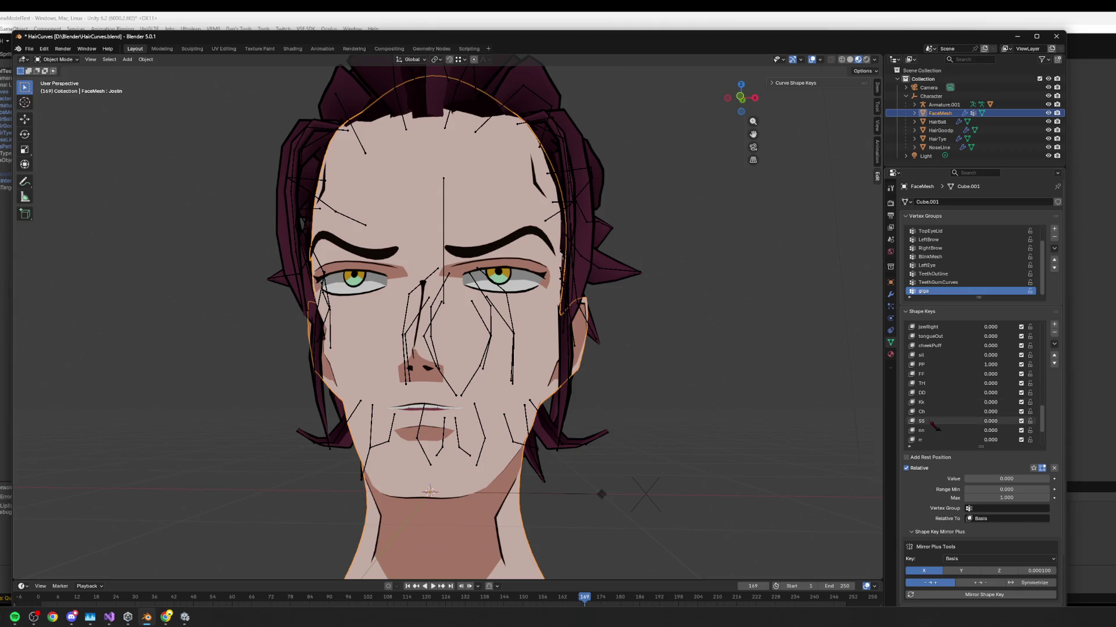
pyautogui.scroll(7, 937, 387)
# Preview cheekPuff at full strength, reset it to 0, and enter Edit Mode.
pyautogui.click(929, 374)
pyautogui.moveTo(988, 478)
pyautogui.mouseDown()
pyautogui.moveTo(1034, 479)
pyautogui.moveTo(969, 479)
pyautogui.mouseUp()
pyautogui.click(968, 479)
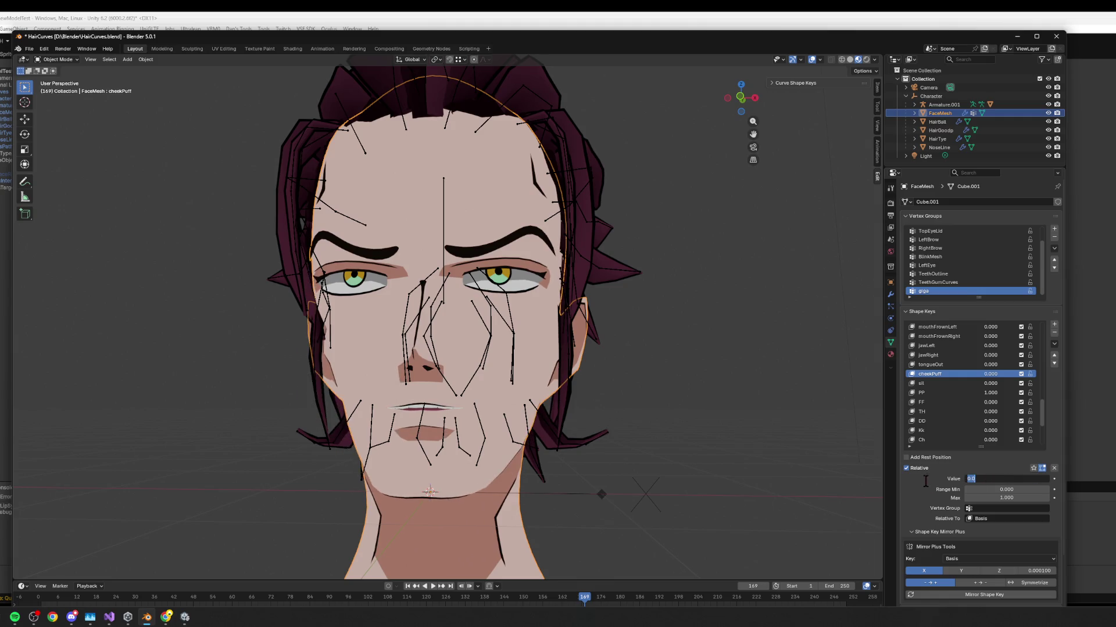
pyautogui.press('Return')
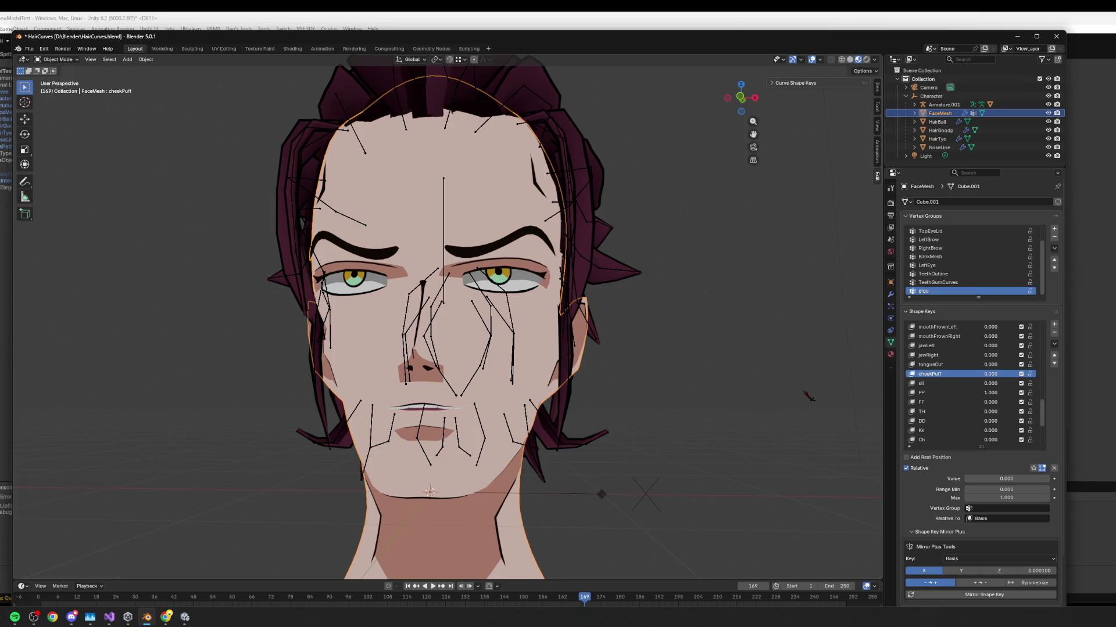
pyautogui.press('Tab')
pyautogui.scroll(3, 528, 418)
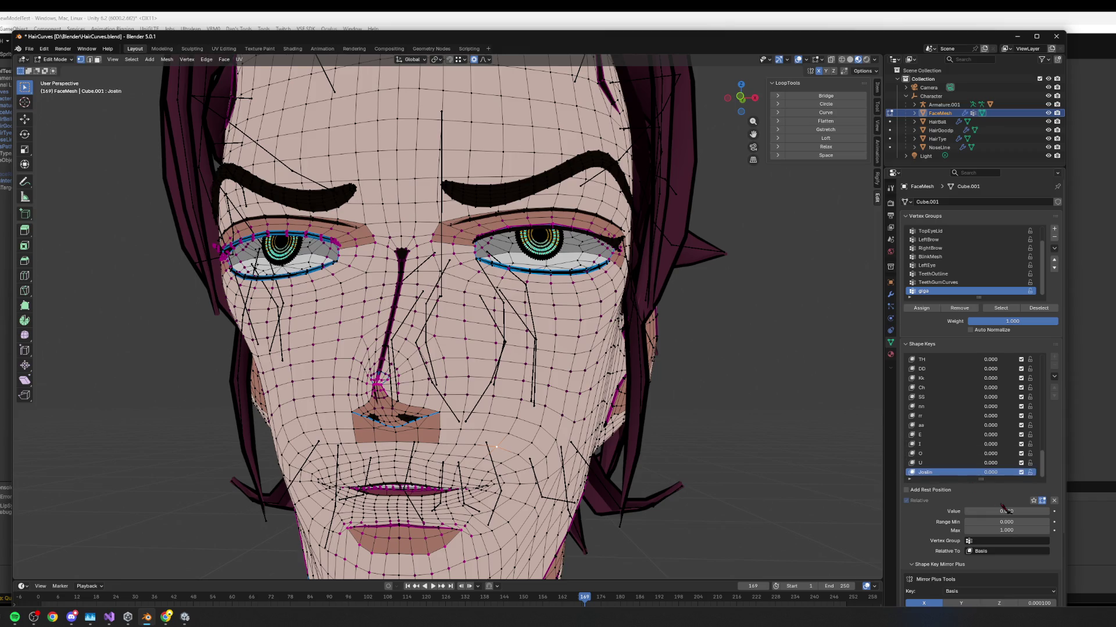
# Set Joslin to 1 and test a smooth-falloff vertex move, then cancel it.
pyautogui.moveTo(1005, 511); pyautogui.dragTo(1050, 510)
pyautogui.click(509, 397)
pyautogui.press('g')
pyautogui.rightClick(639, 419)
pyautogui.moveTo(639, 418)
pyautogui.mouseDown()
pyautogui.moveTo(647, 366)
pyautogui.moveTo(662, 395)
pyautogui.moveTo(661, 383)
pyautogui.mouseUp()
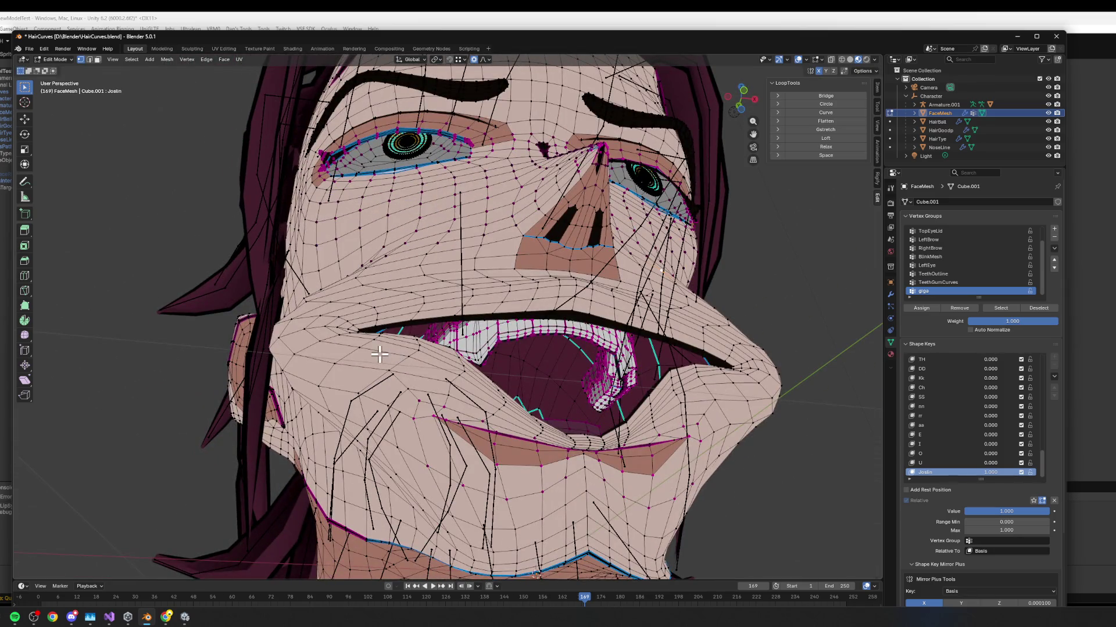
# Select the upper lip edge loop and test move, shrink/fatten and edge slide, cancelling each.
pyautogui.press('2')
pyautogui.moveTo(491, 366); pyautogui.dragTo(552, 373)
pyautogui.keyDown('alt'); pyautogui.click(552, 373); pyautogui.keyUp('alt')
pyautogui.press('g')
pyautogui.rightClick(622, 367)
pyautogui.hotkey('alt', 's')
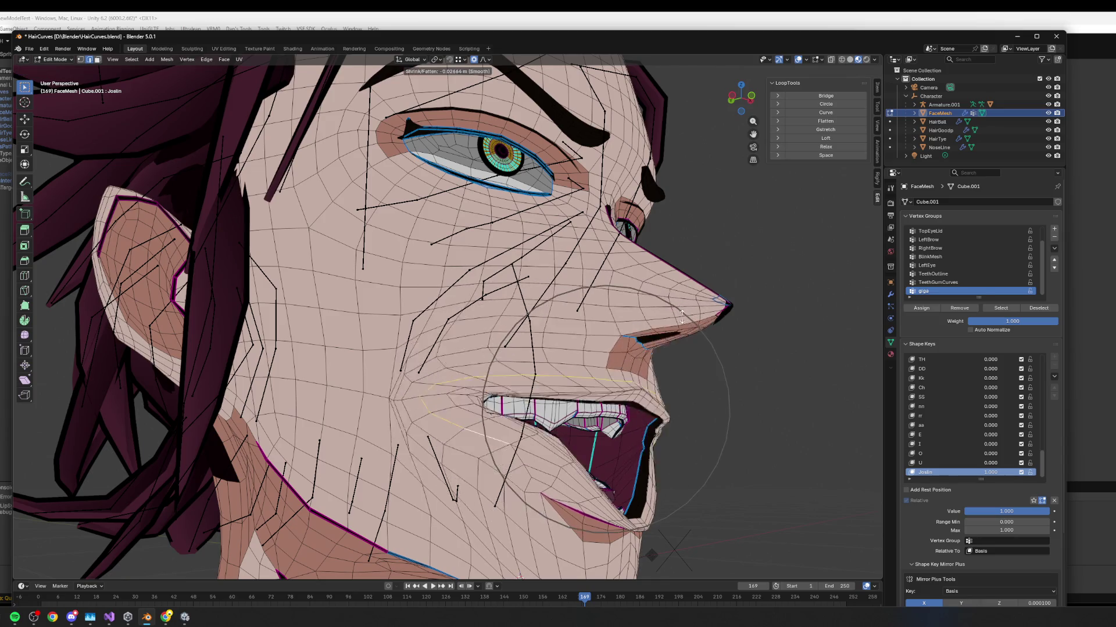
pyautogui.rightClick(673, 336)
pyautogui.press('g')
pyautogui.press('g')
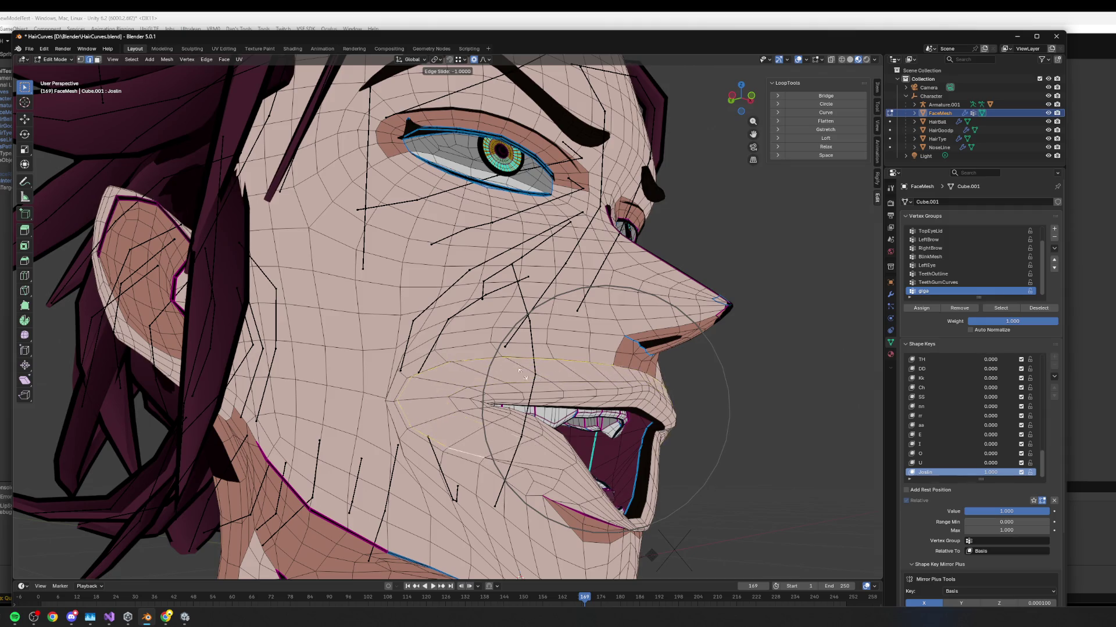
pyautogui.rightClick(520, 372)
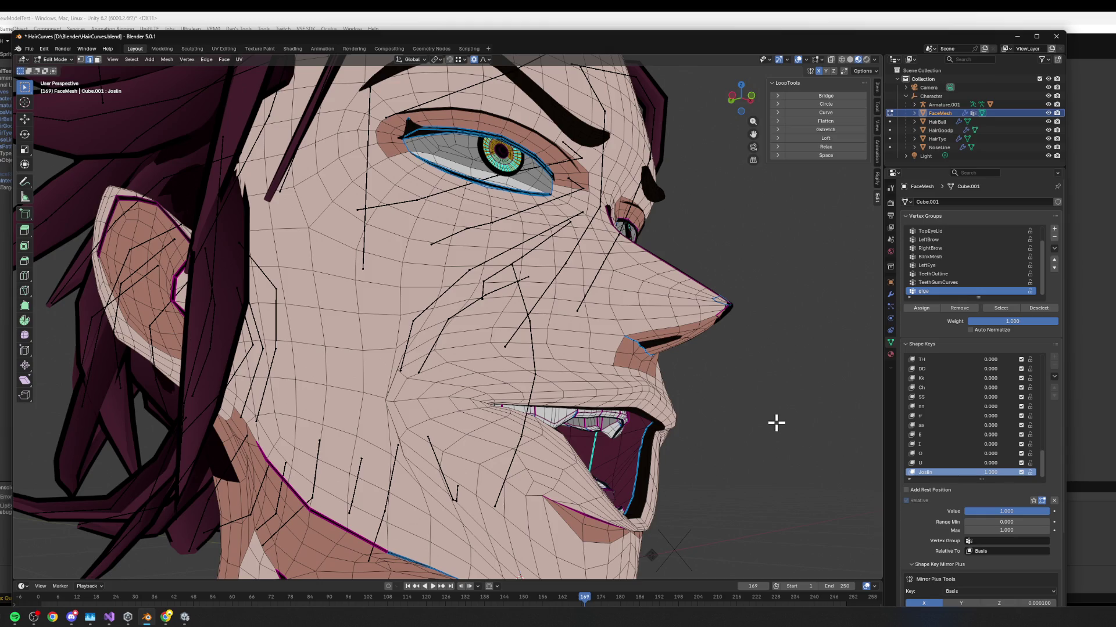
# From a frontal view, set Joslin back to 0 and leave Edit Mode.
pyautogui.moveTo(726, 395)
pyautogui.mouseDown()
pyautogui.moveTo(697, 385)
pyautogui.moveTo(700, 368)
pyautogui.moveTo(547, 321)
pyautogui.mouseUp()
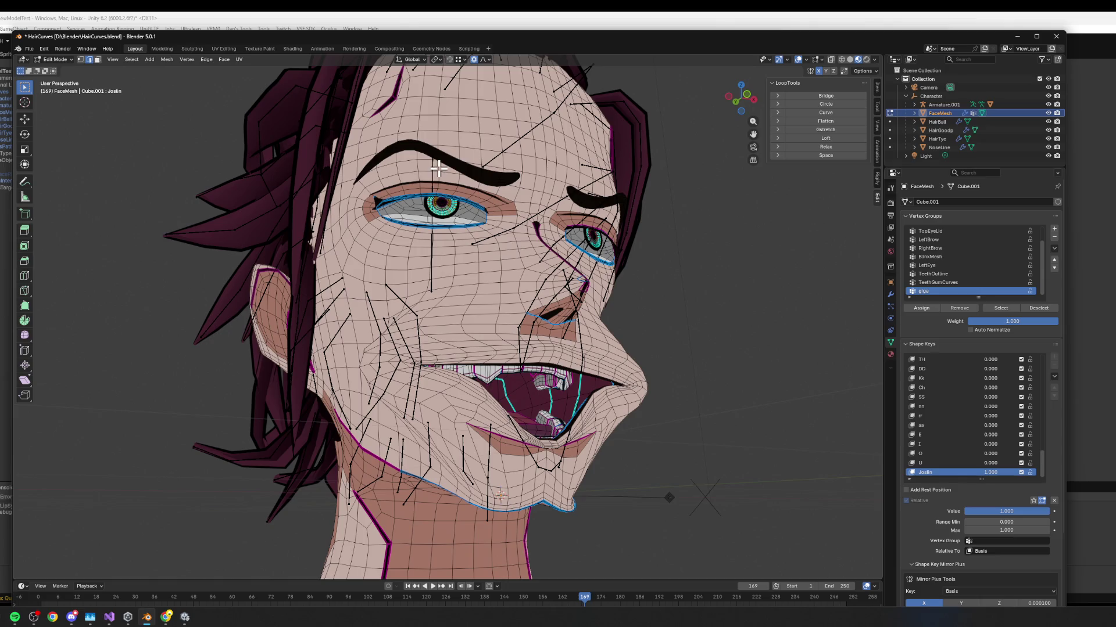
pyautogui.moveTo(575, 218)
pyautogui.mouseDown()
pyautogui.moveTo(645, 407)
pyautogui.moveTo(687, 335)
pyautogui.mouseUp()
pyautogui.moveTo(1033, 513); pyautogui.dragTo(964, 513)
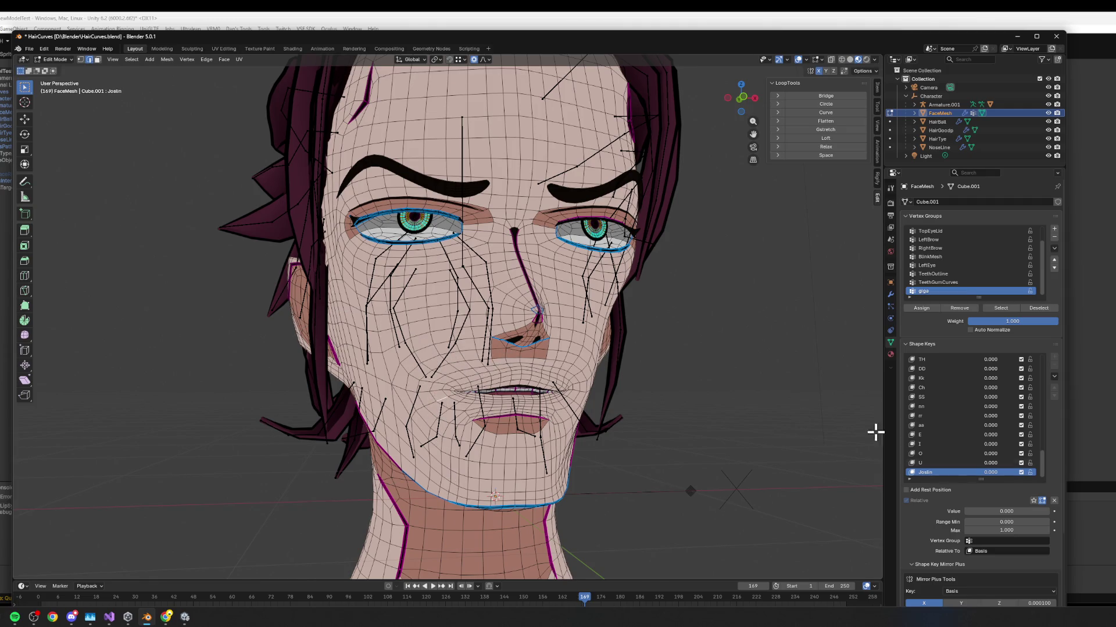
pyautogui.hotkey('ctrl', 'z')
pyautogui.scroll(-3, 662, 410)
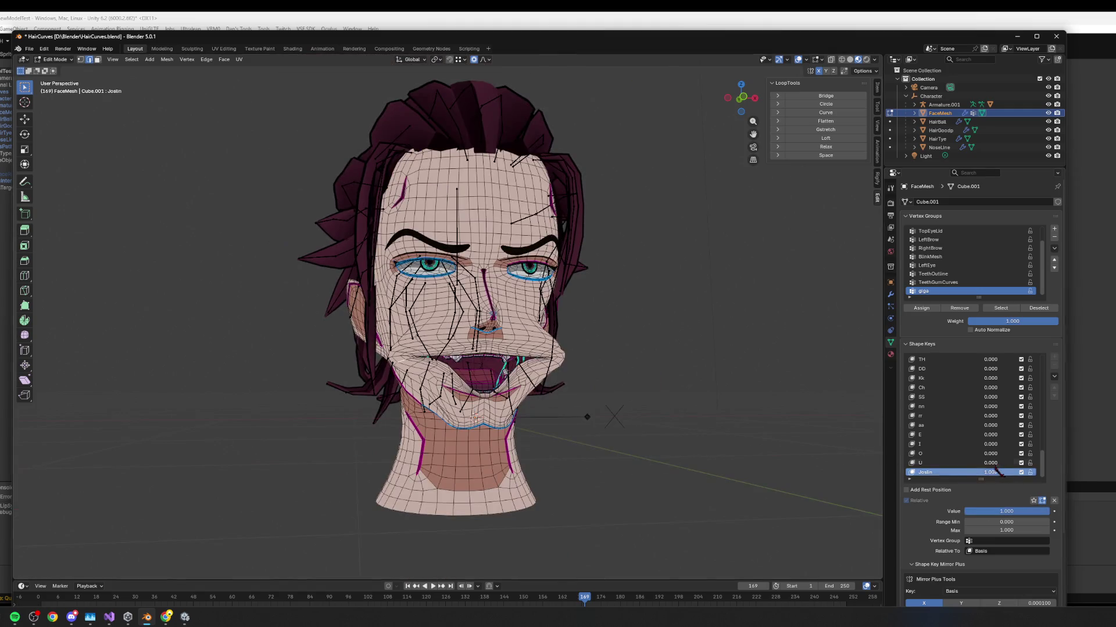
pyautogui.hotkey('ctrl', 'z')
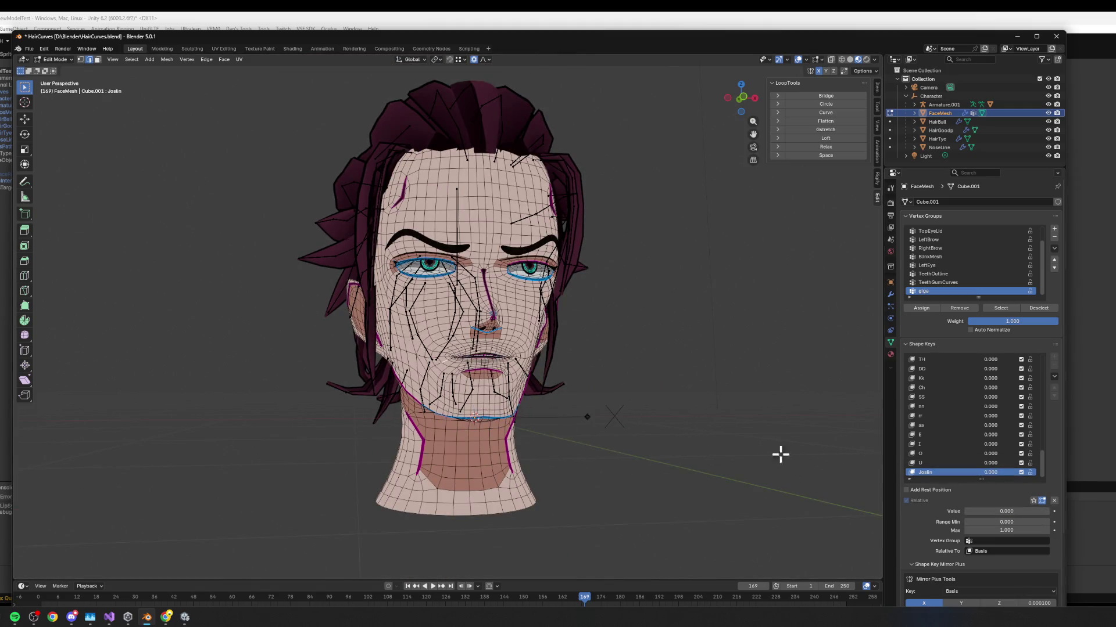
pyautogui.press('Tab')
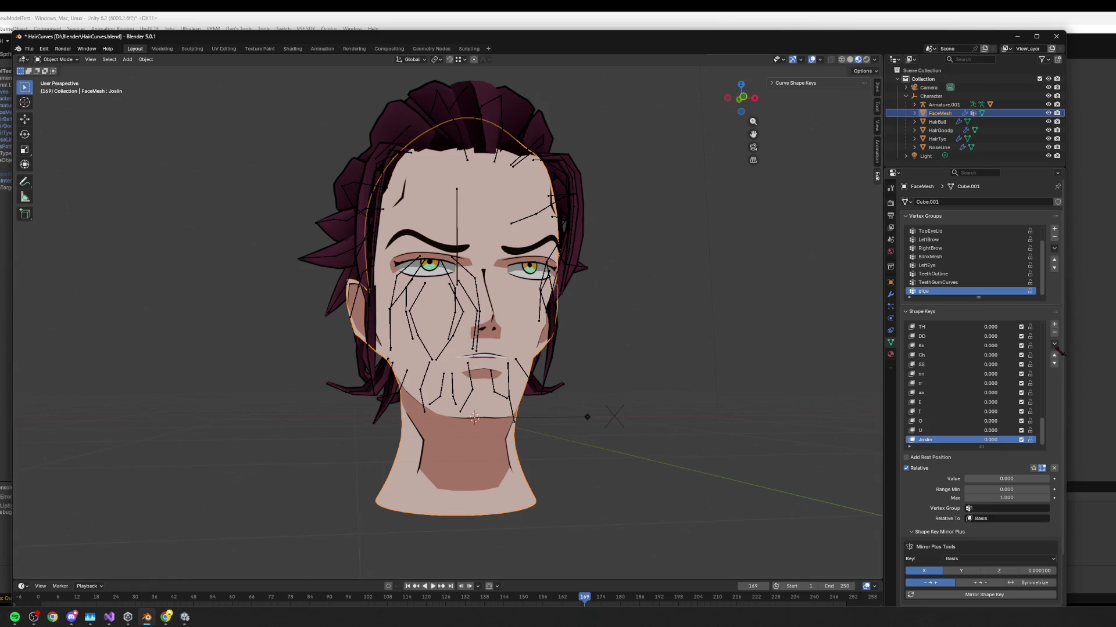
# Delete the Joslin shape key from FaceMesh and enter Edit Mode.
pyautogui.click(1054, 344)
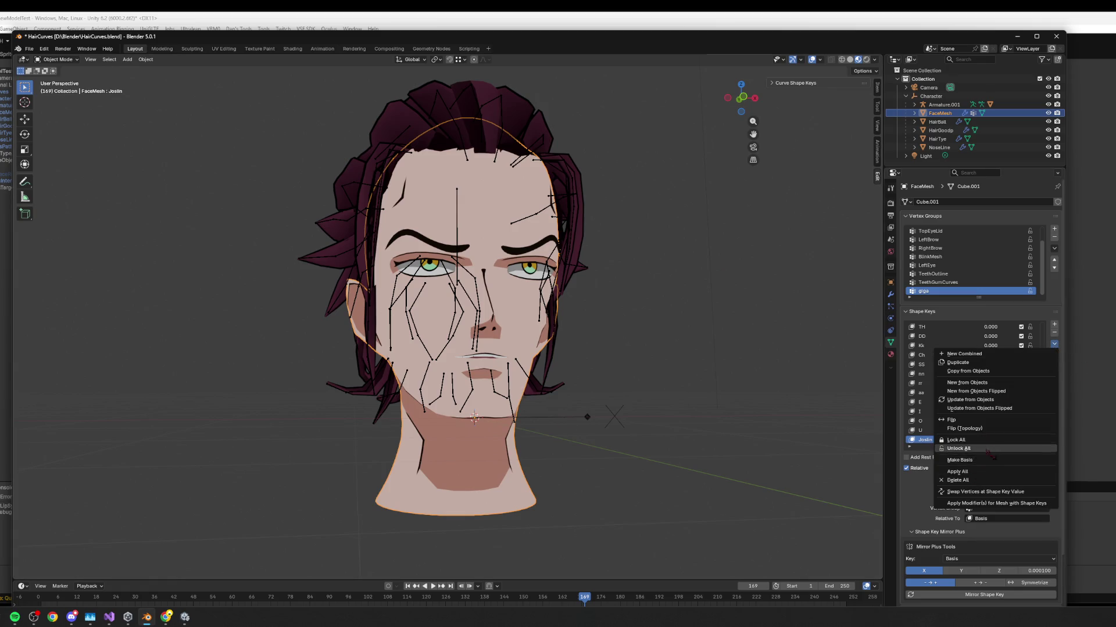
pyautogui.click(1054, 333)
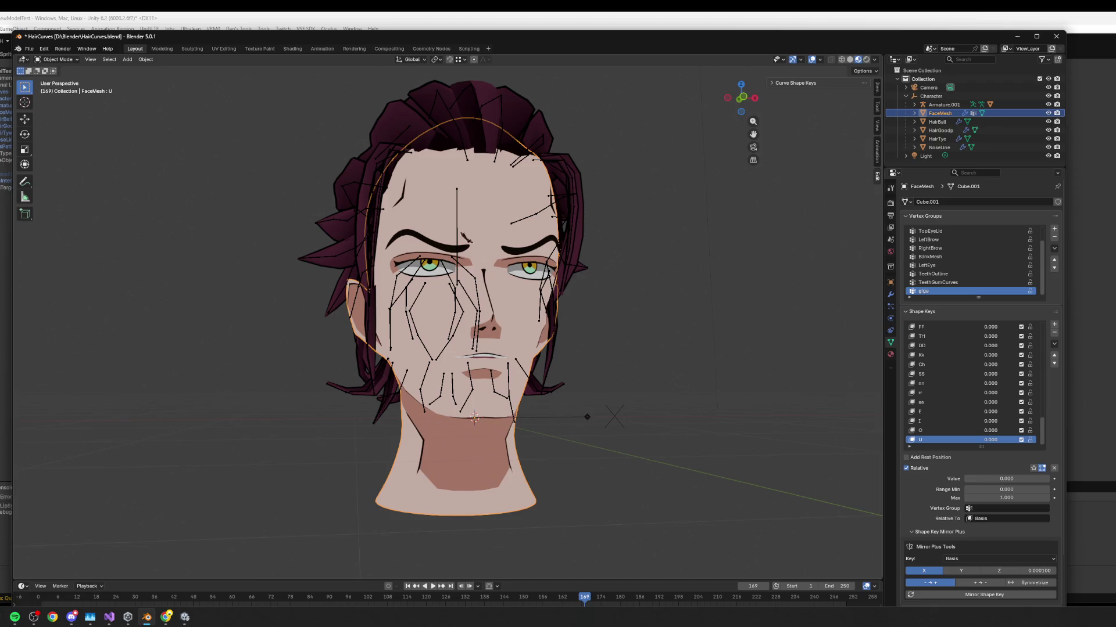
pyautogui.press('Tab')
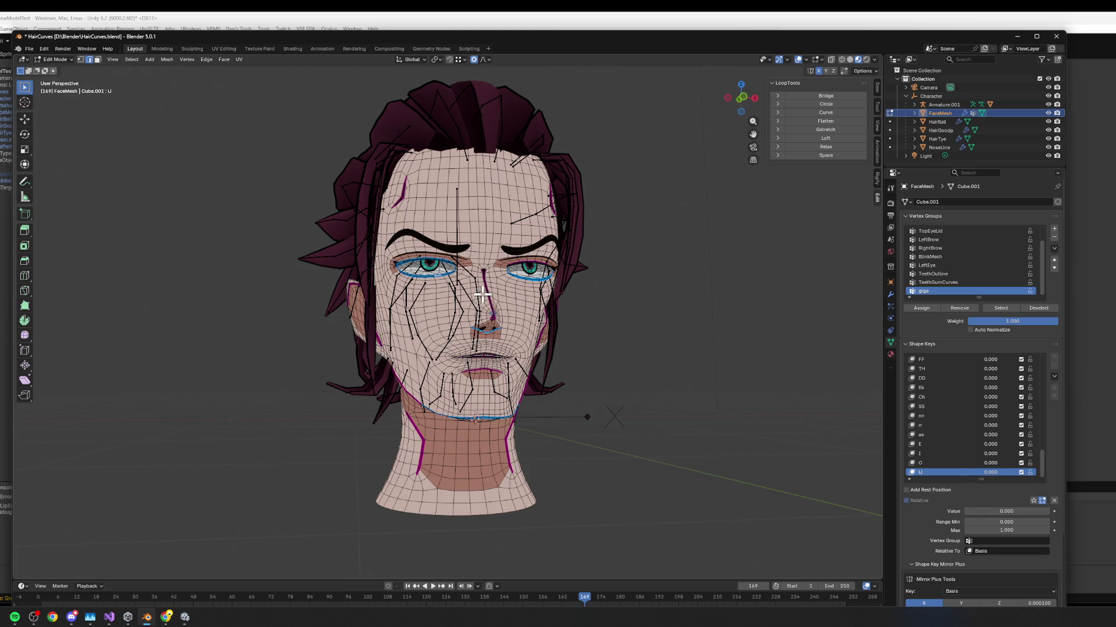
# Select face patches on the left cheek and beside the mouth.
pyautogui.click(441, 297)
pyautogui.moveTo(374, 228); pyautogui.dragTo(474, 315)
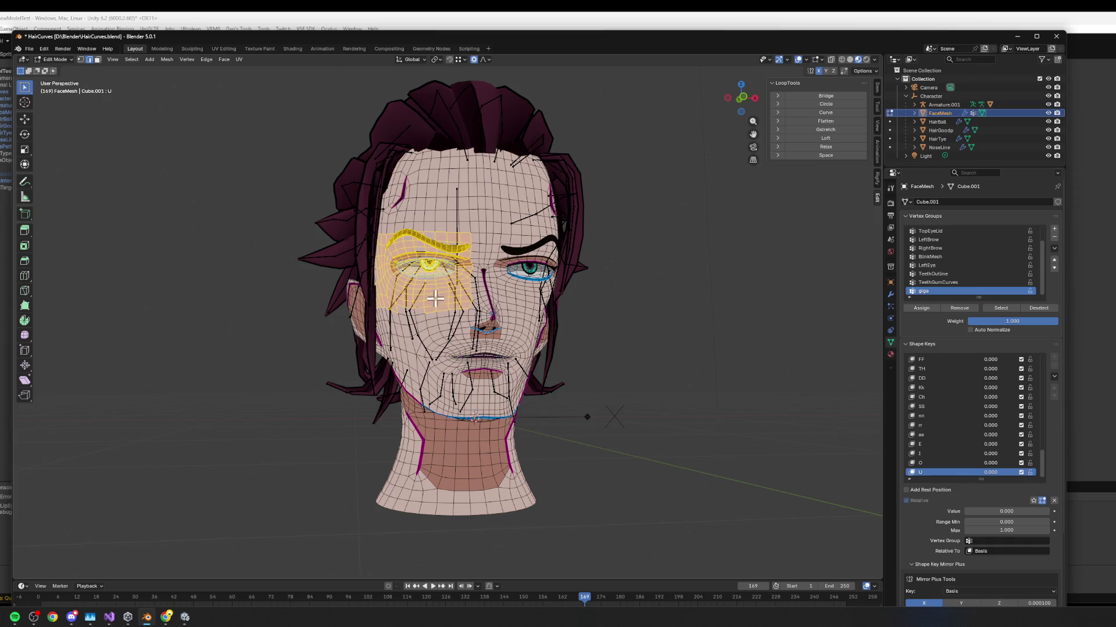
pyautogui.moveTo(395, 303); pyautogui.dragTo(446, 389)
pyautogui.doubleClick(458, 345)
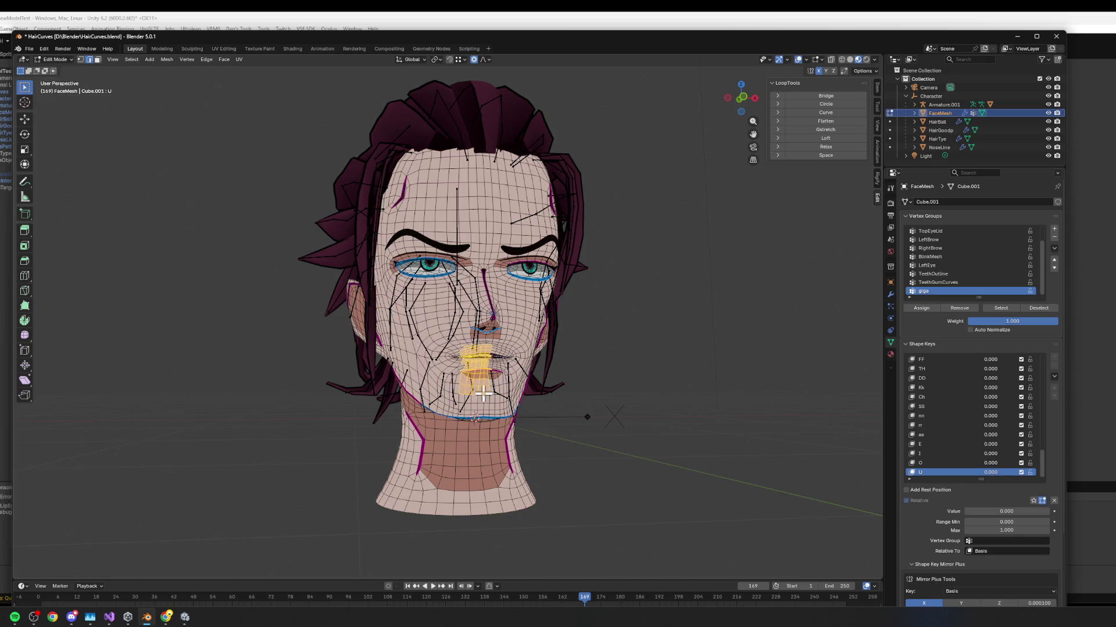
pyautogui.doubleClick(446, 356)
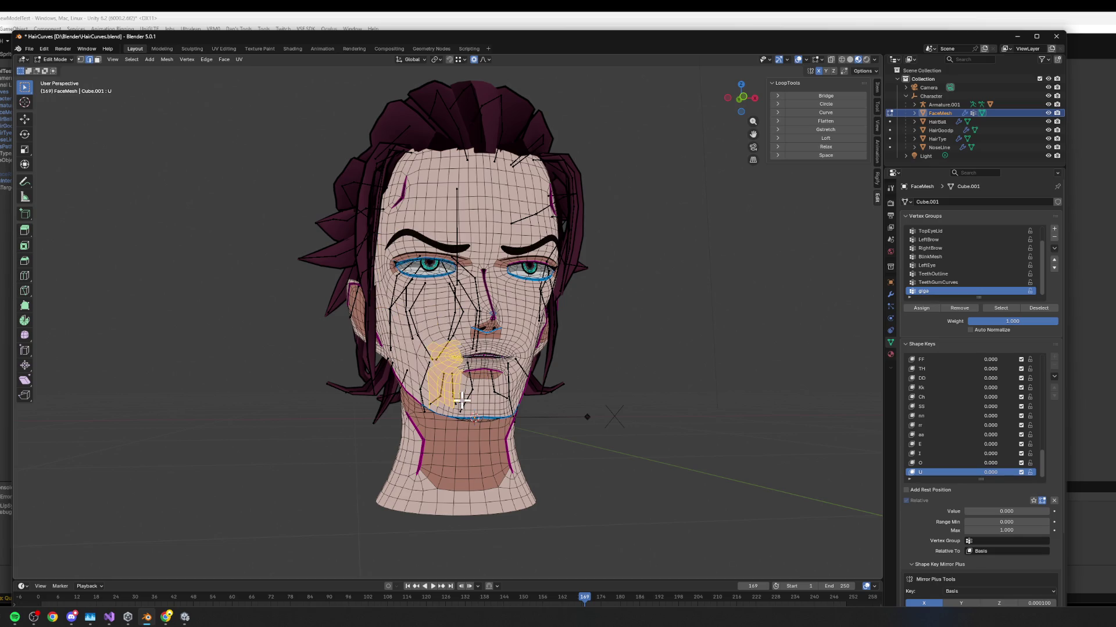
pyautogui.doubleClick(389, 388)
pyautogui.doubleClick(461, 335)
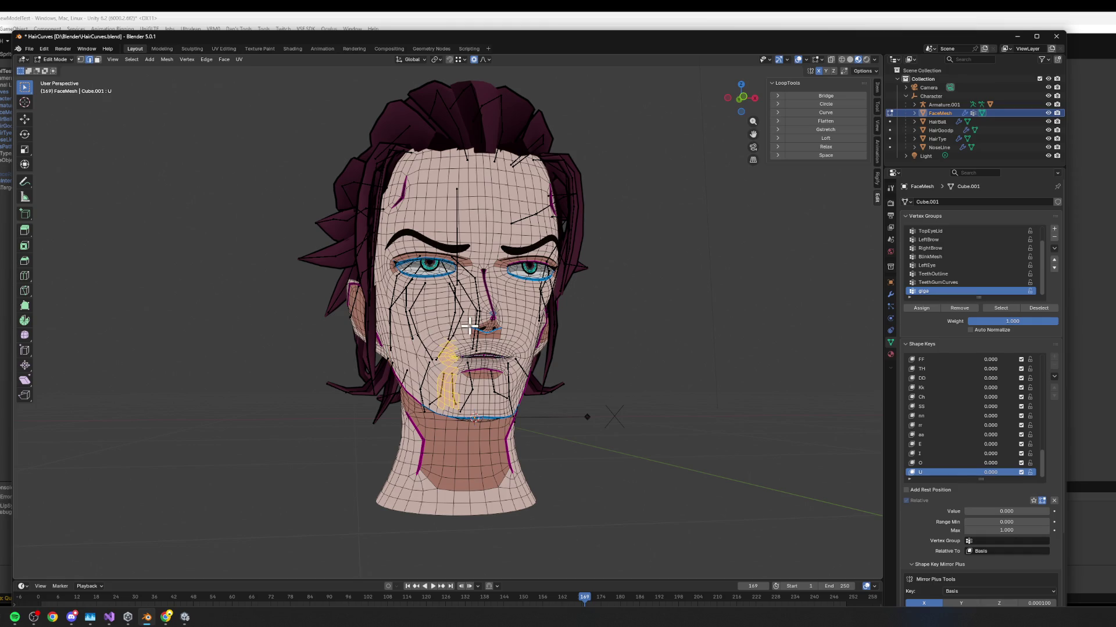
pyautogui.click(587, 373)
# Set the U shape key to 0.000, return to Object Mode and select the hair armature.
pyautogui.scroll(2, 588, 373)
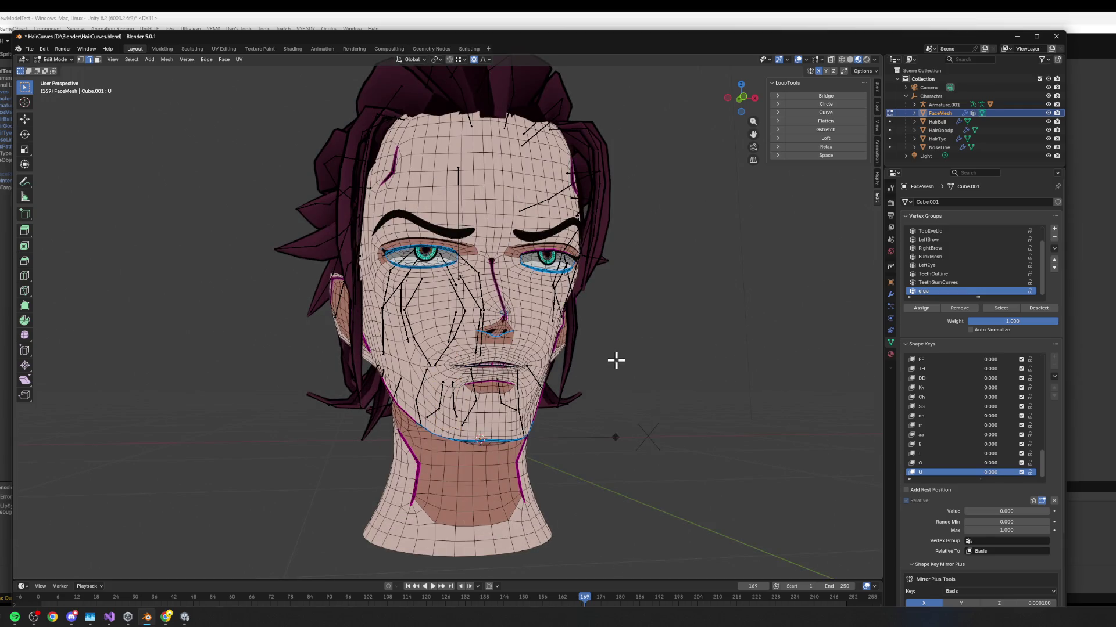
pyautogui.scroll(3, 553, 482)
pyautogui.scroll(-1, 558, 433)
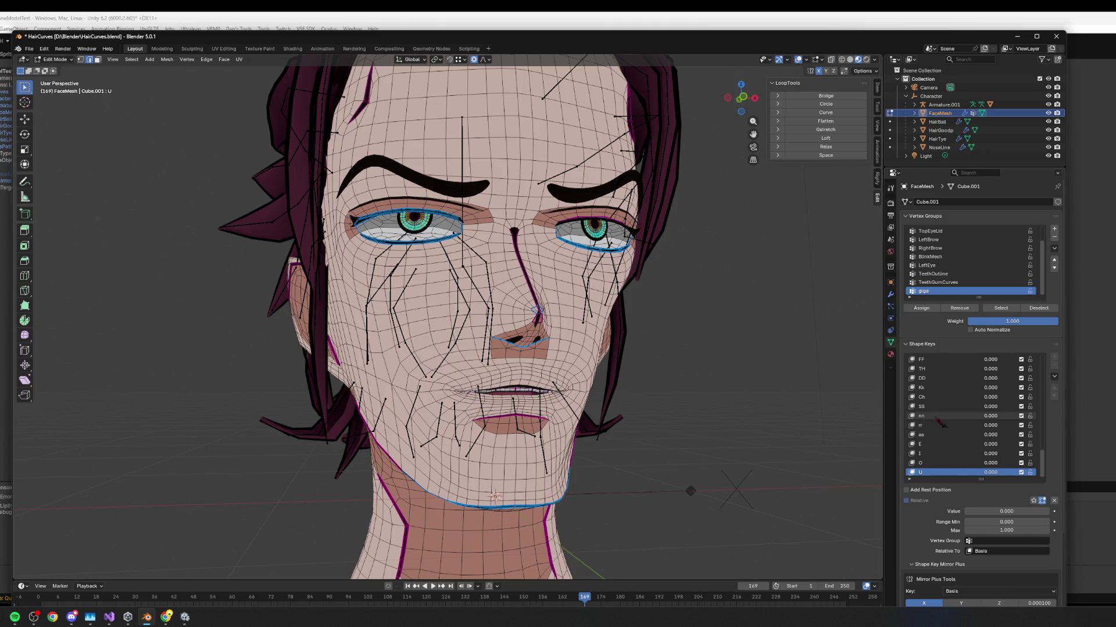
pyautogui.click(974, 472)
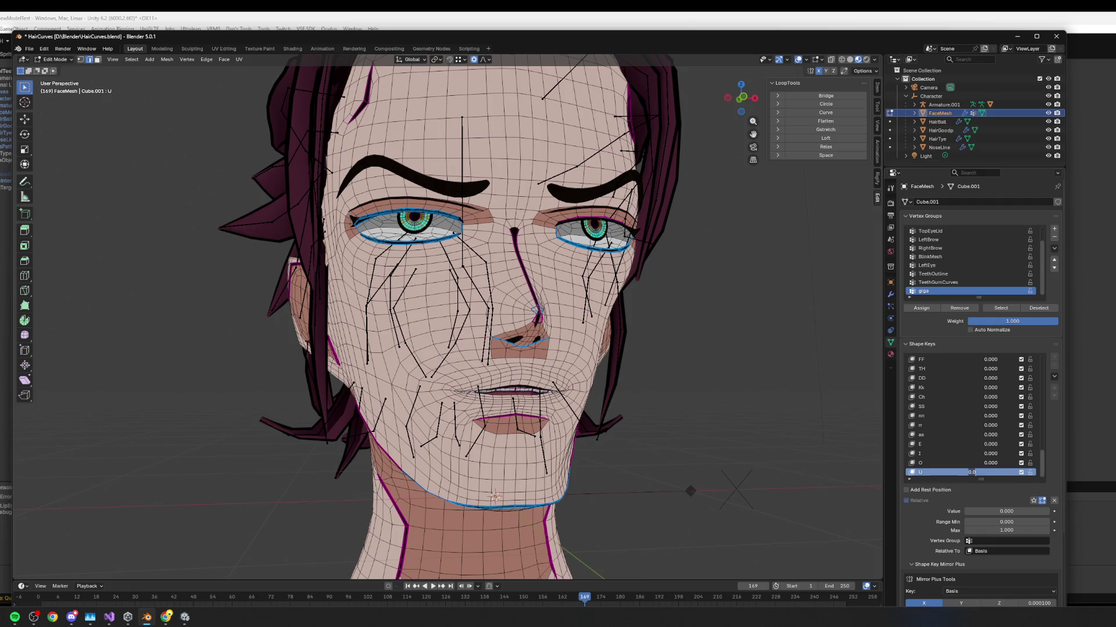
pyautogui.press('Return')
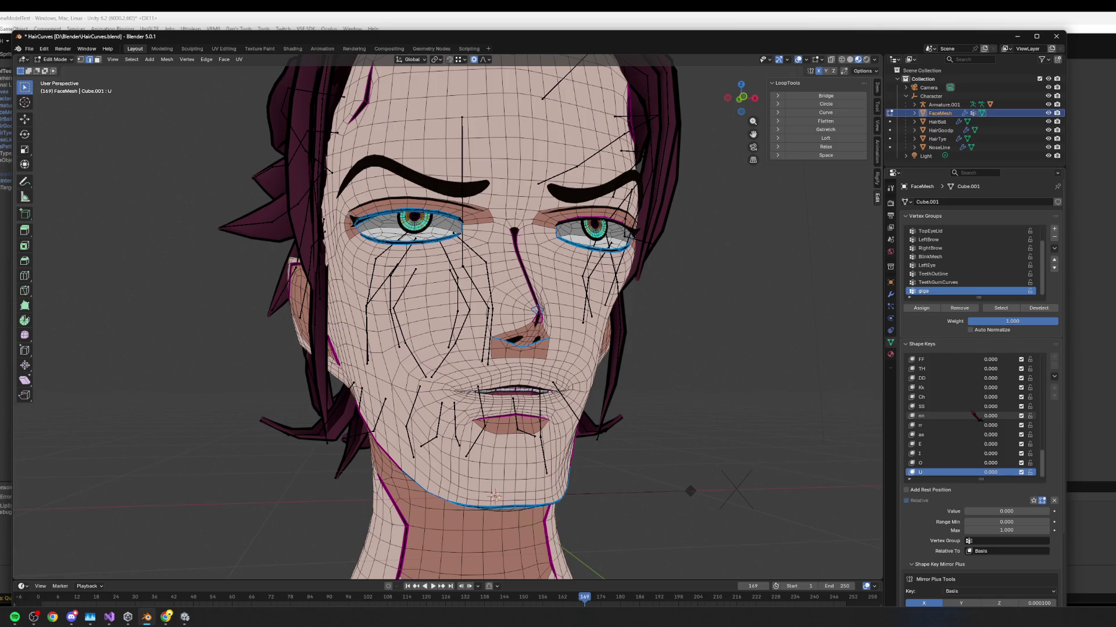
pyautogui.moveTo(670, 433)
pyautogui.mouseDown()
pyautogui.moveTo(665, 326)
pyautogui.moveTo(540, 273)
pyautogui.mouseUp()
pyautogui.press('Tab')
pyautogui.click(442, 174)
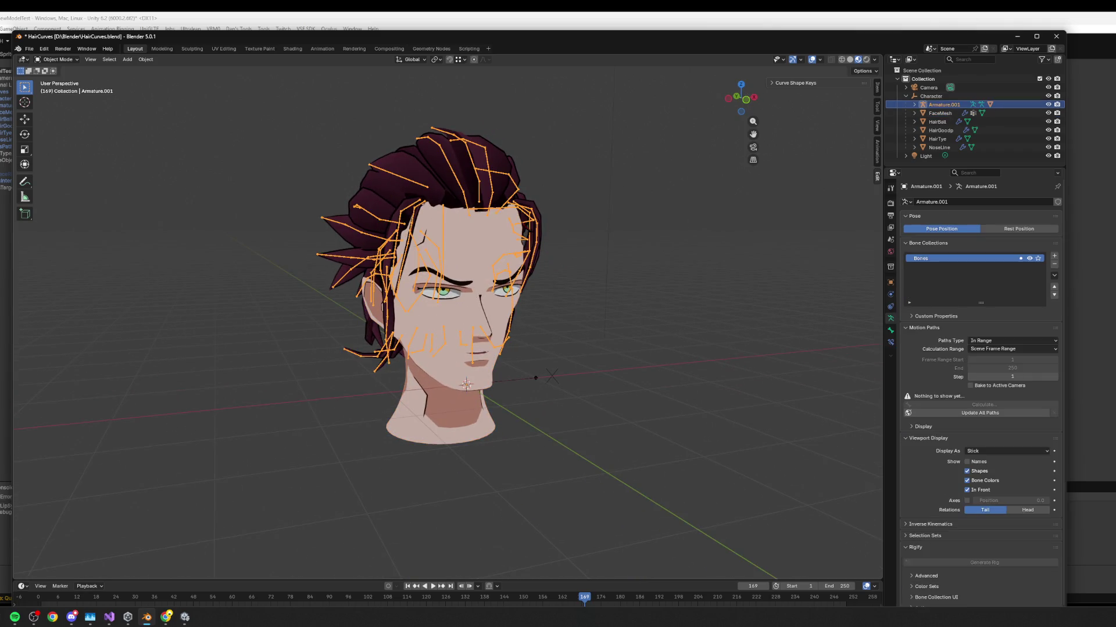
# Inspect the hair bones from a raised view and from behind, then switch to Unity to load the updated head.
pyautogui.moveTo(442, 174); pyautogui.dragTo(430, 168)
pyautogui.moveTo(599, 270)
pyautogui.mouseDown()
pyautogui.moveTo(578, 266)
pyautogui.moveTo(635, 280)
pyautogui.moveTo(579, 272)
pyautogui.mouseUp()
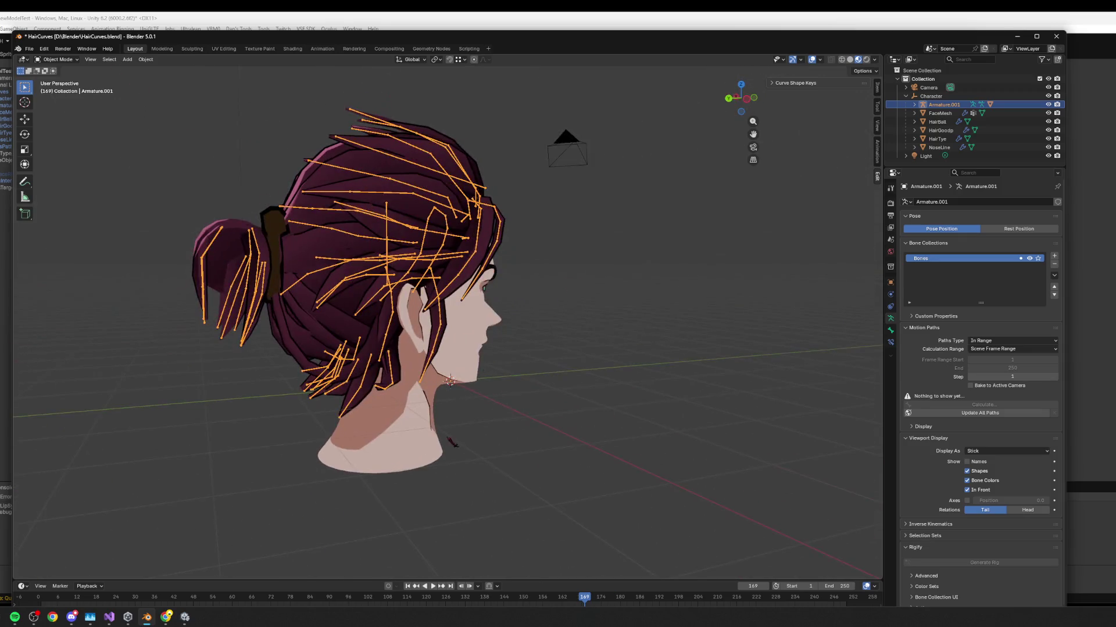
pyautogui.hotkey('alt', 'Tab')
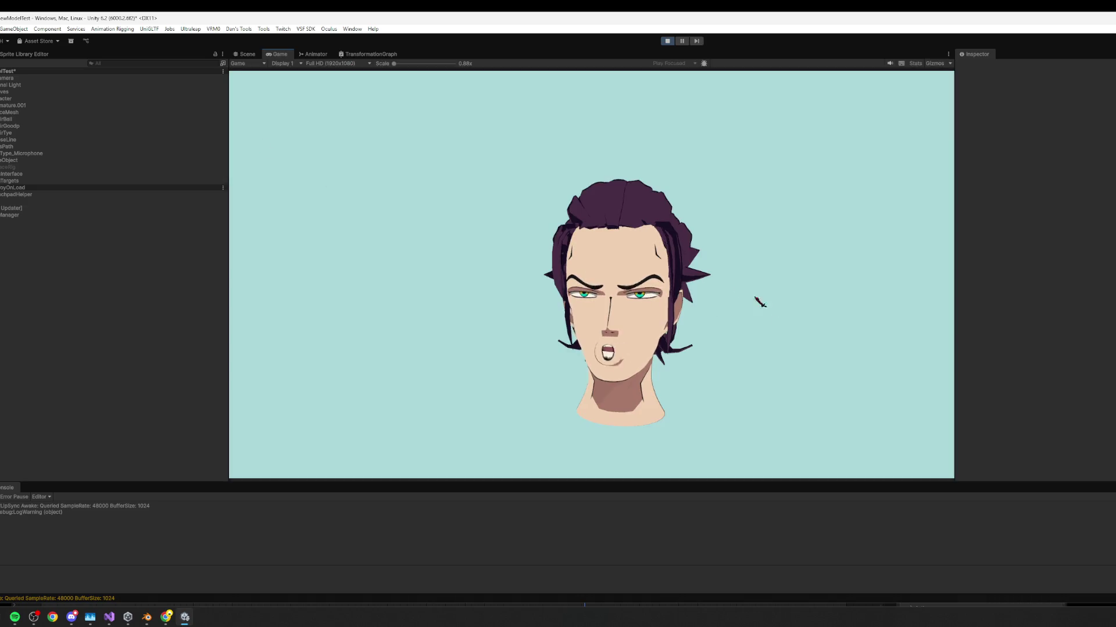
# Try Character X positions 1.6, -2.94, 0.73, then settle on -0.22, and turn the head to a left three-quarter view.
pyautogui.click(35, 99)
pyautogui.click(1069, 100)
pyautogui.write('1.6')
pyautogui.press('BackSpace')
pyautogui.press('BackSpace')
pyautogui.press('BackSpace')
pyautogui.write('-2.94')
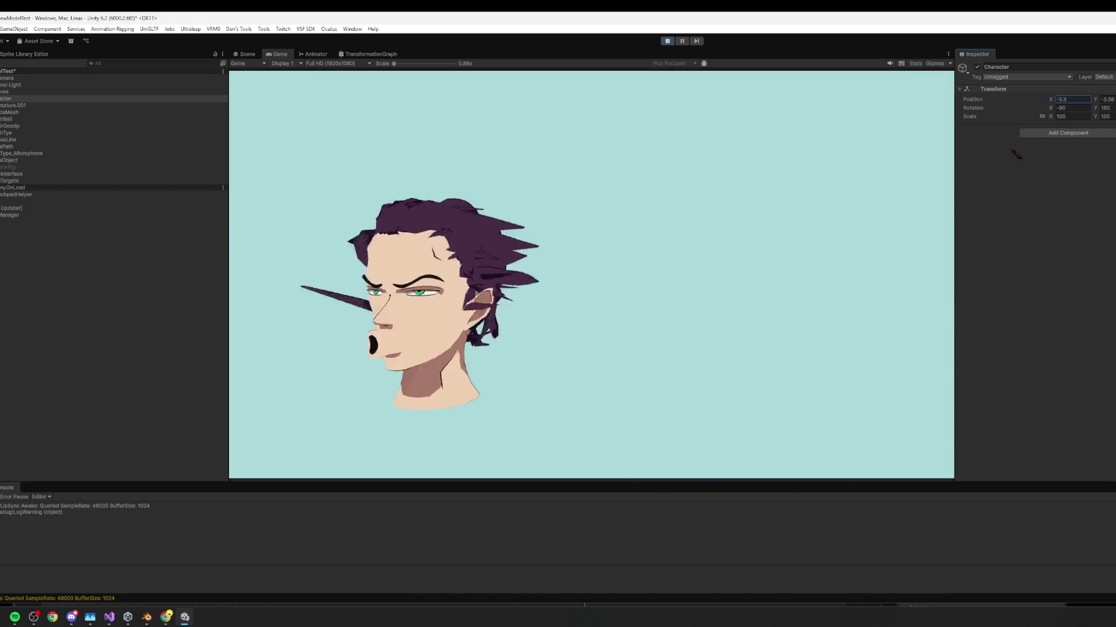
pyautogui.press('BackSpace')
pyautogui.press('BackSpace')
pyautogui.press('BackSpace')
pyautogui.write('0.73')
pyautogui.press('BackSpace')
pyautogui.press('BackSpace')
pyautogui.press('BackSpace')
pyautogui.write('-0.22')
pyautogui.click(1107, 107)
pyautogui.moveTo(301, 262)
pyautogui.mouseDown()
pyautogui.moveTo(194, 451)
pyautogui.moveTo(285, 435)
pyautogui.moveTo(116, 208)
pyautogui.mouseUp()
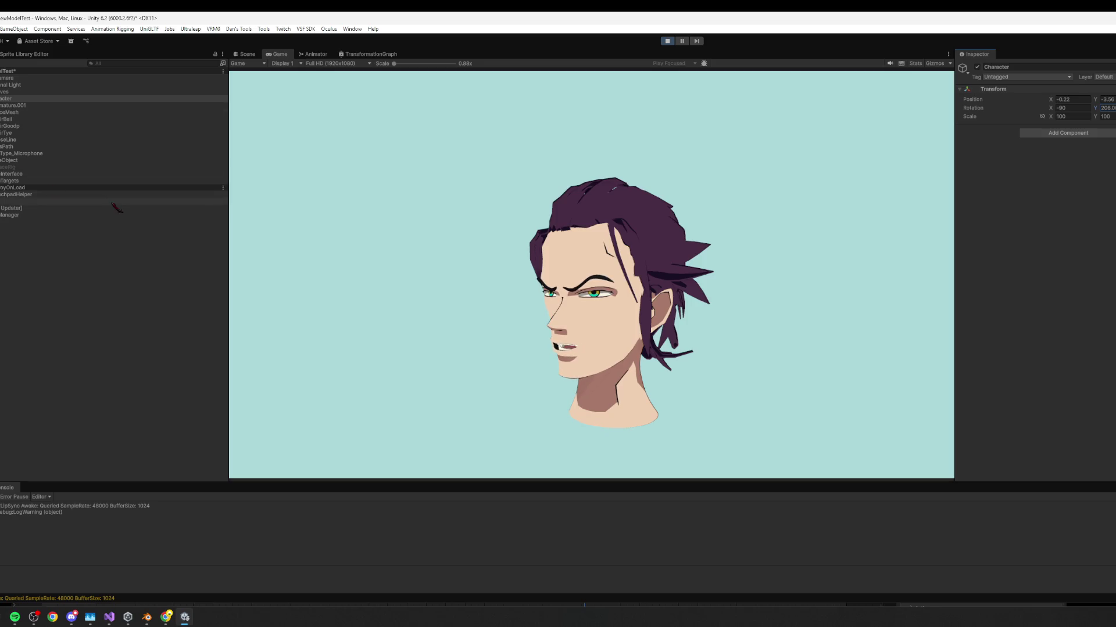
# On HairCurves' EZ Soft Bone, raise Damping slightly and lower Stiffness.
pyautogui.click(12, 92)
pyautogui.click(1026, 138)
pyautogui.click(1027, 138)
pyautogui.click(1026, 138)
pyautogui.scroll(-1, 1096, 249)
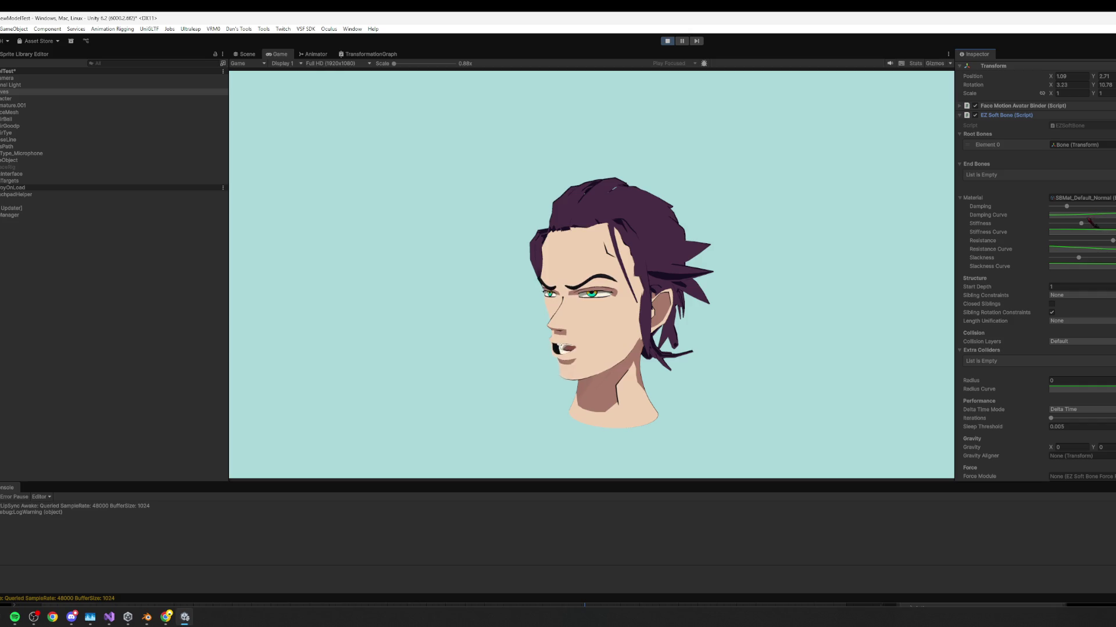
pyautogui.moveTo(1072, 206); pyautogui.dragTo(1076, 208)
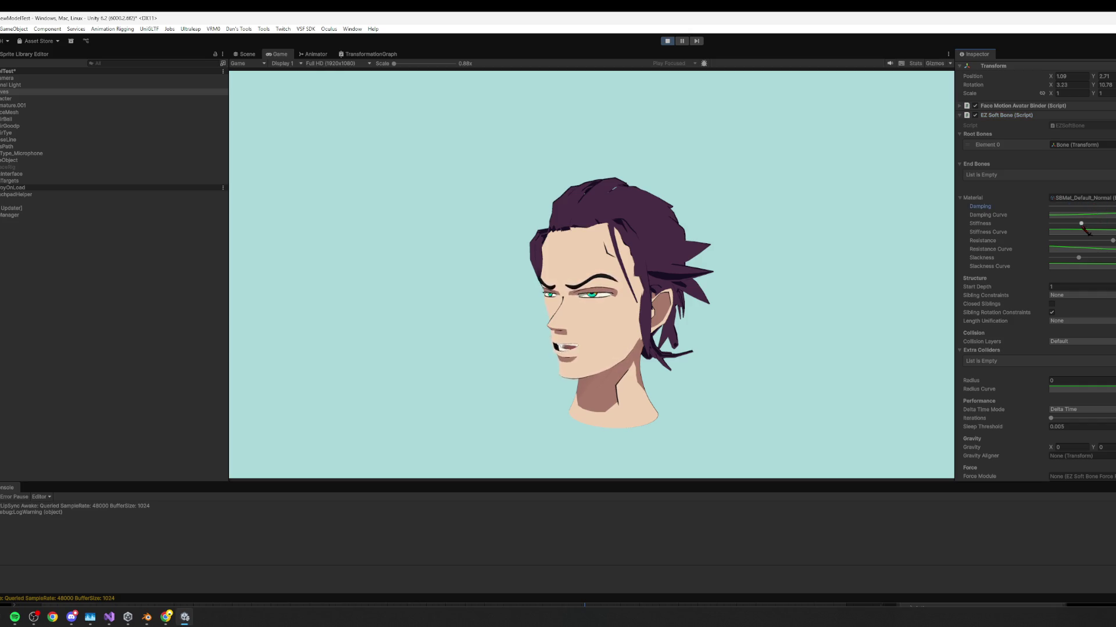
pyautogui.moveTo(1081, 224); pyautogui.dragTo(1055, 224)
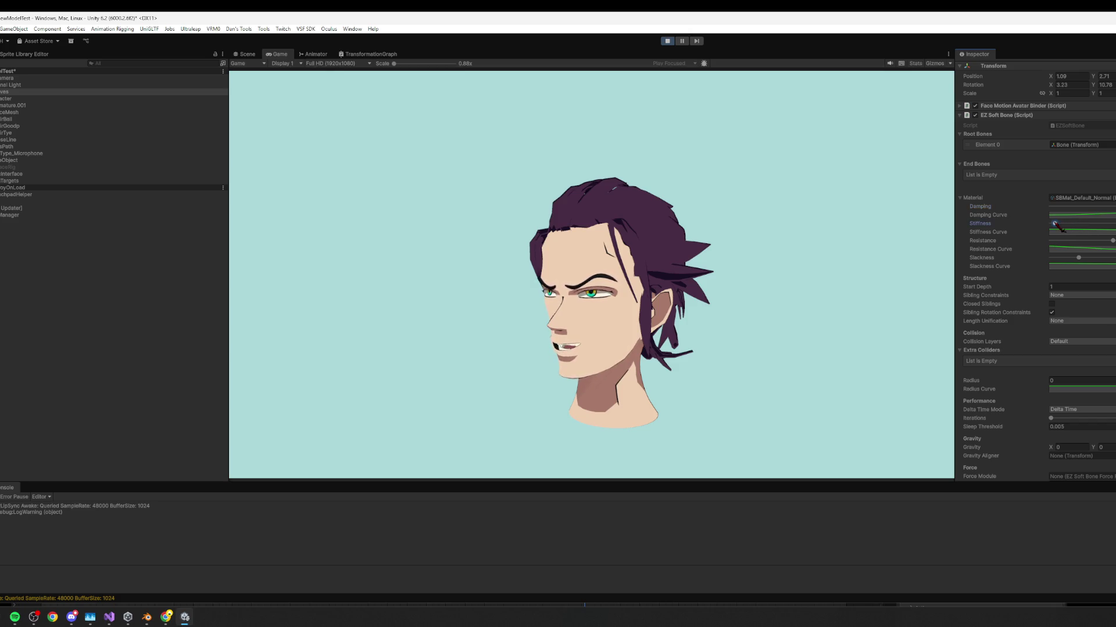
# Turn the Character to face the camera, move it to Y 23 and back down, then stop play mode.
pyautogui.click(20, 99)
pyautogui.moveTo(1096, 110)
pyautogui.mouseDown()
pyautogui.moveTo(1053, 183)
pyautogui.moveTo(968, 204)
pyautogui.moveTo(916, 235)
pyautogui.moveTo(1026, 217)
pyautogui.moveTo(1041, 224)
pyautogui.moveTo(976, 228)
pyautogui.moveTo(1090, 222)
pyautogui.moveTo(1017, 229)
pyautogui.moveTo(1064, 233)
pyautogui.moveTo(1035, 239)
pyautogui.moveTo(1026, 239)
pyautogui.moveTo(1063, 235)
pyautogui.moveTo(1009, 229)
pyautogui.moveTo(1083, 233)
pyautogui.moveTo(983, 238)
pyautogui.moveTo(1052, 230)
pyautogui.mouseUp()
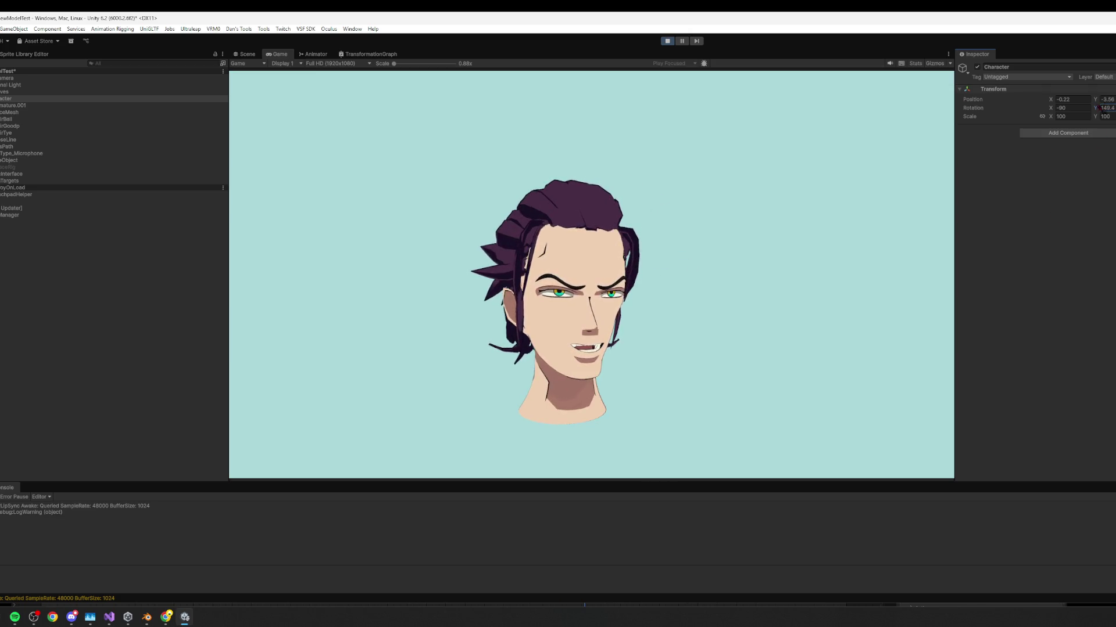
pyautogui.moveTo(1094, 99); pyautogui.dragTo(1113, 100)
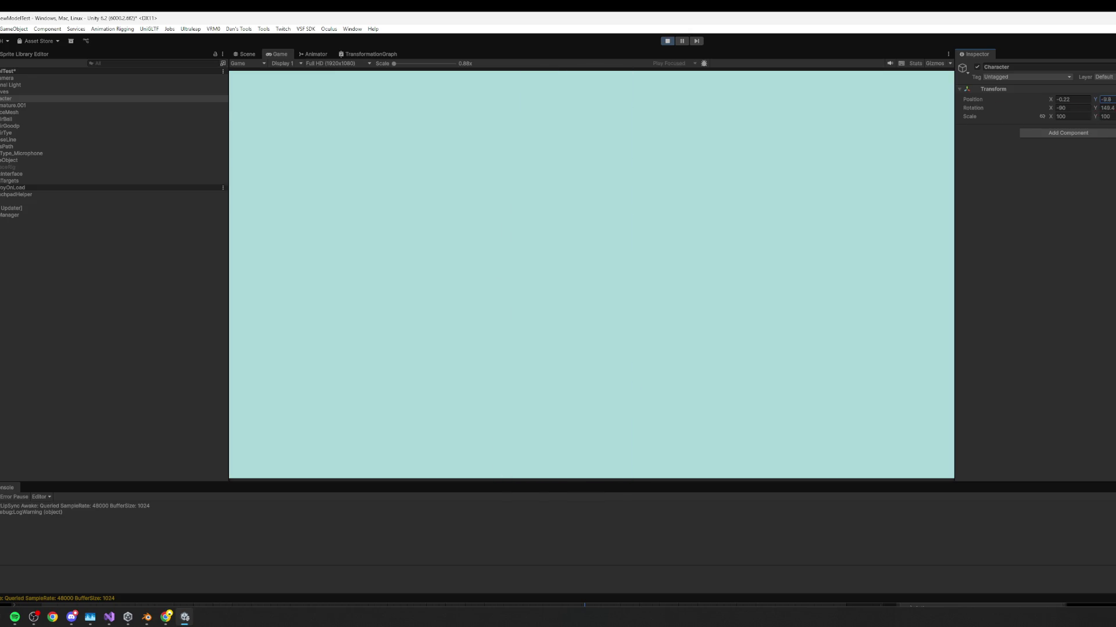
pyautogui.write('23')
pyautogui.moveTo(1084, 133); pyautogui.dragTo(1103, 138)
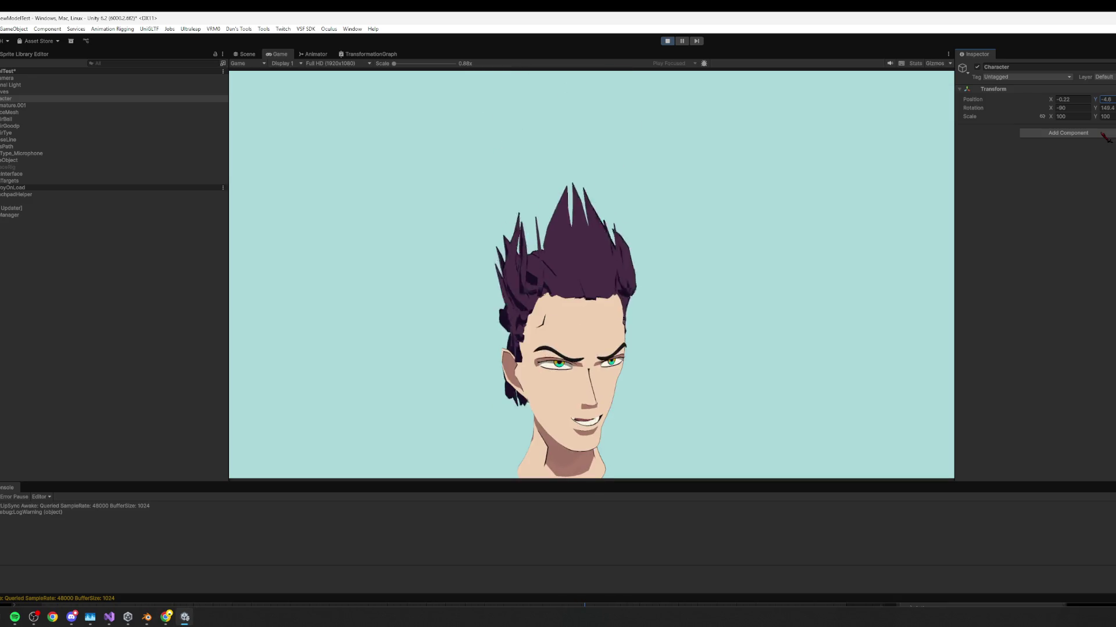
pyautogui.click(665, 41)
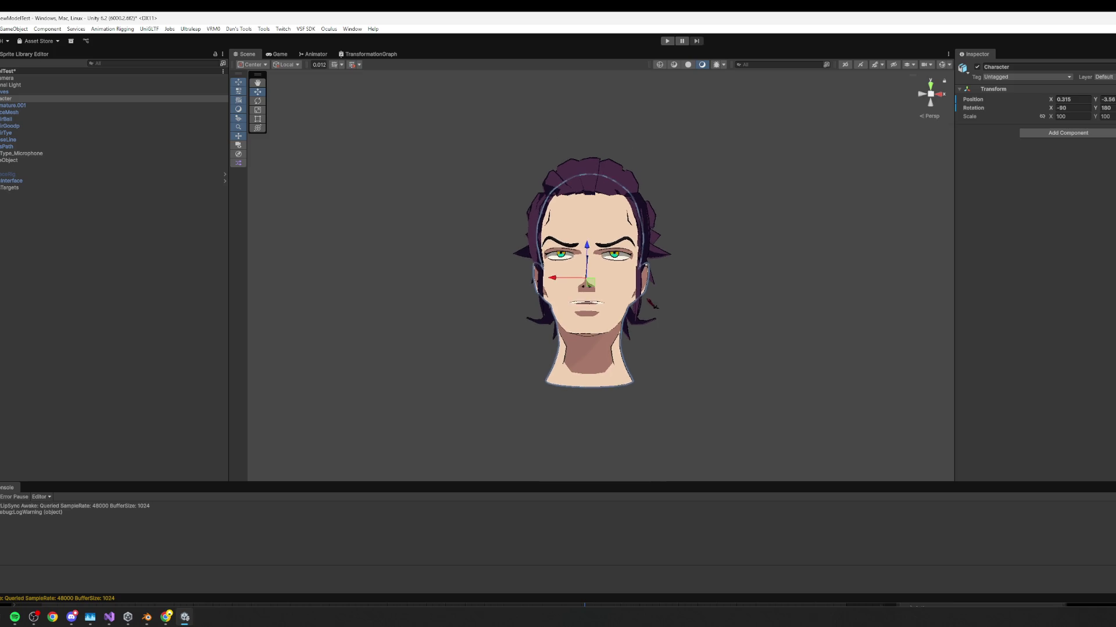
# Check Type_Microphone, expand the Face Motion Avatar Binder on HairCurves, and start play mode.
pyautogui.moveTo(552, 292)
pyautogui.mouseDown()
pyautogui.moveTo(715, 336)
pyautogui.moveTo(667, 257)
pyautogui.mouseUp()
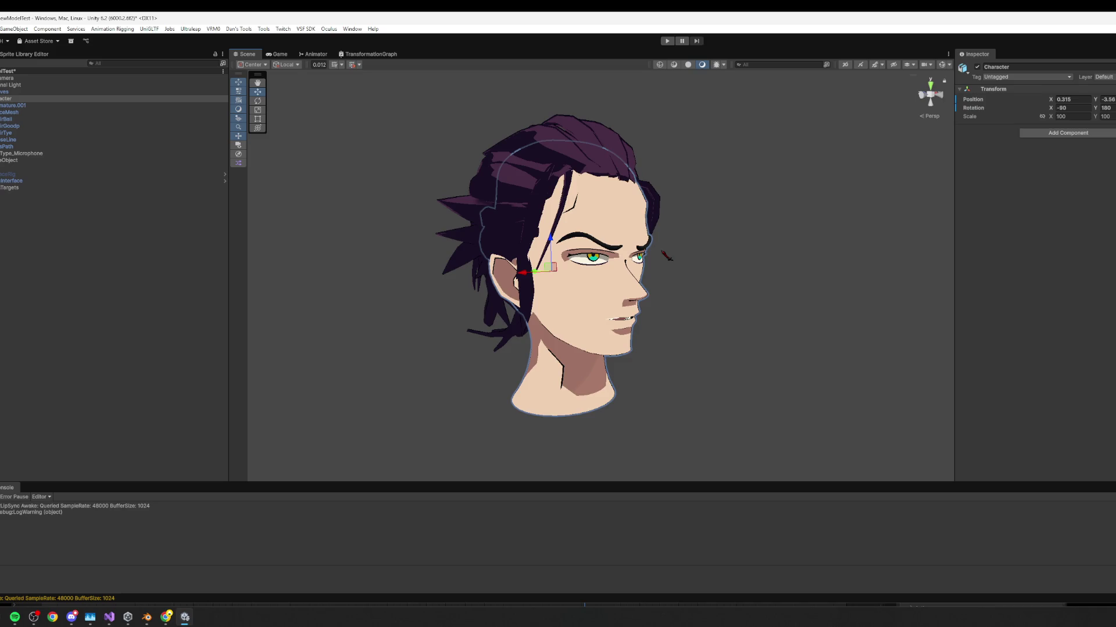
pyautogui.click(692, 344)
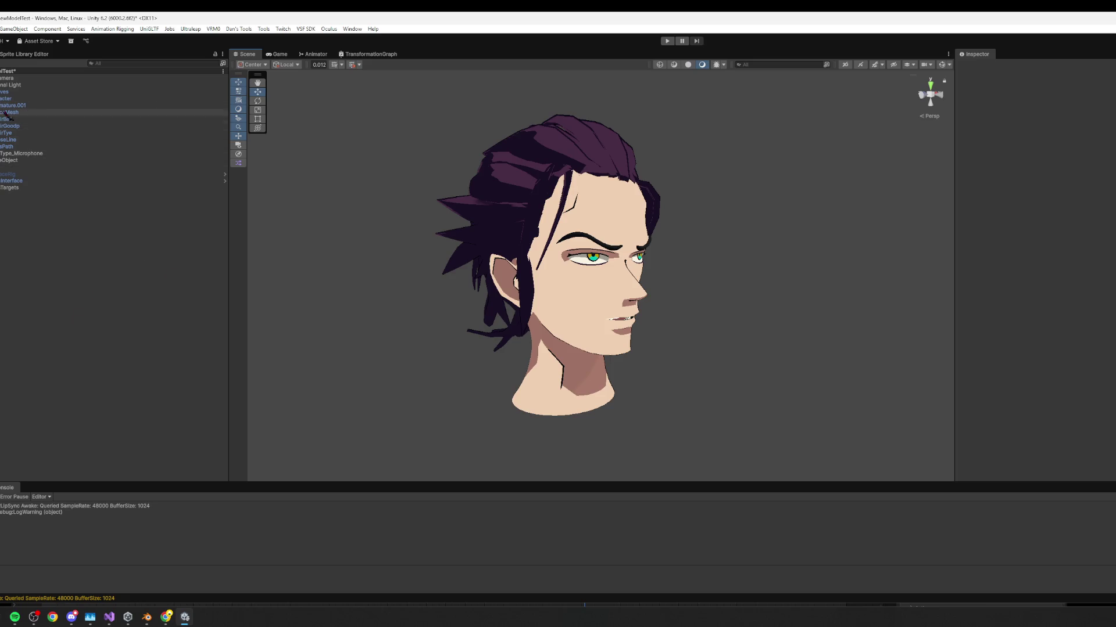
pyautogui.click(22, 154)
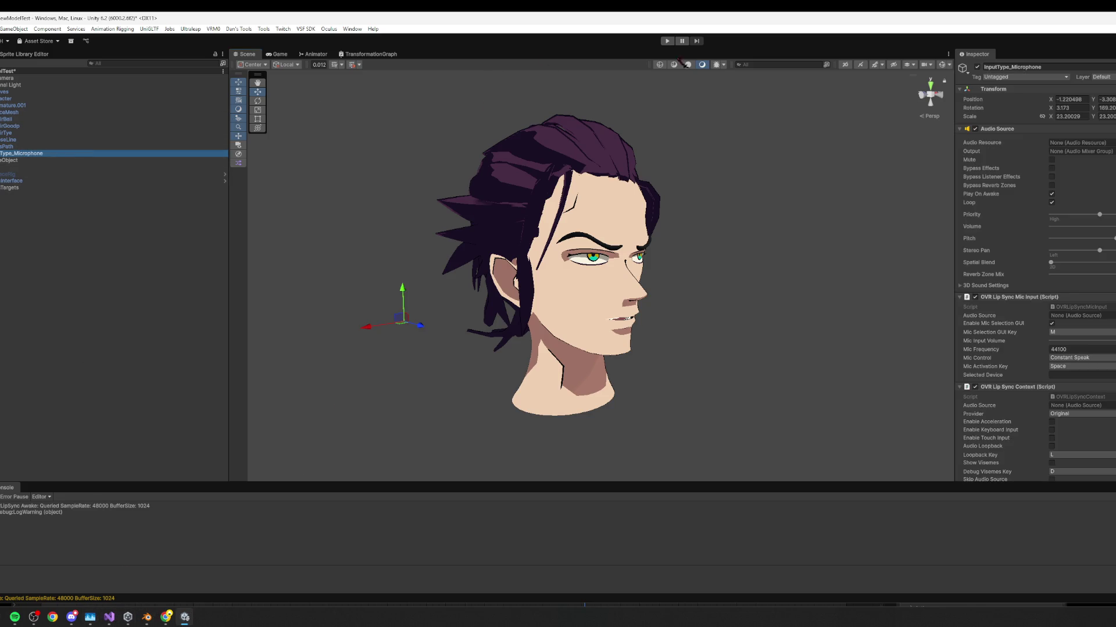
pyautogui.click(41, 92)
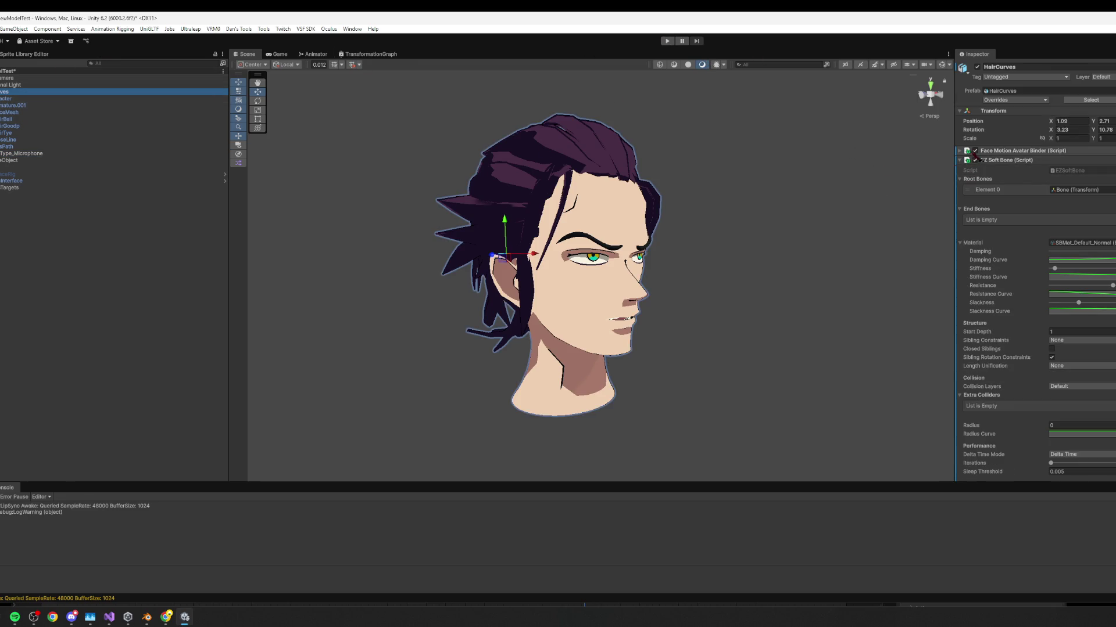
pyautogui.click(977, 152)
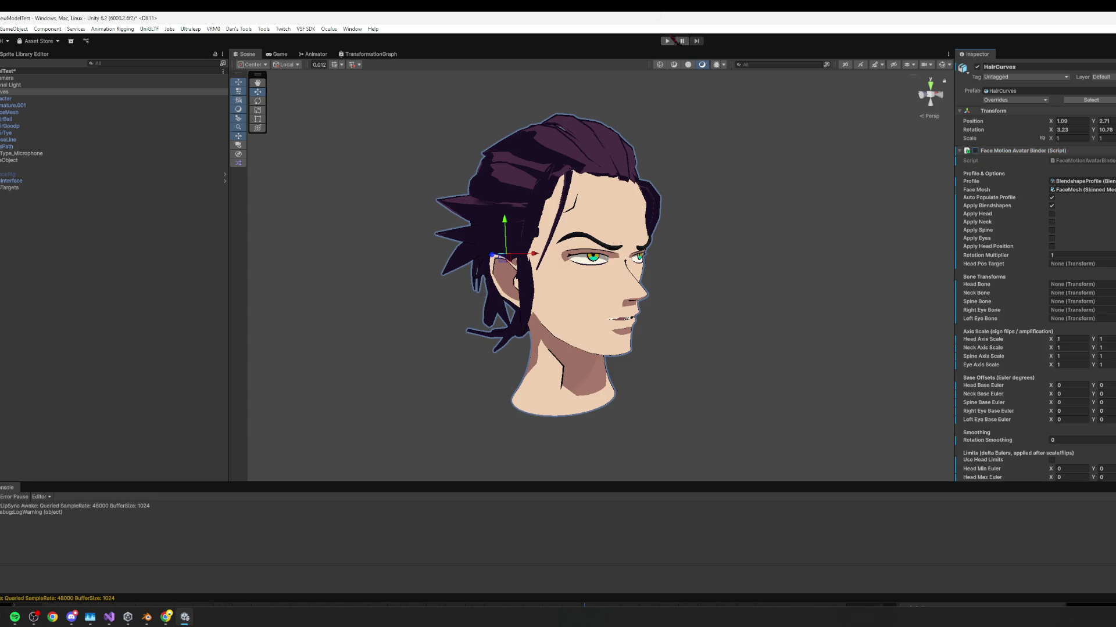
pyautogui.click(668, 40)
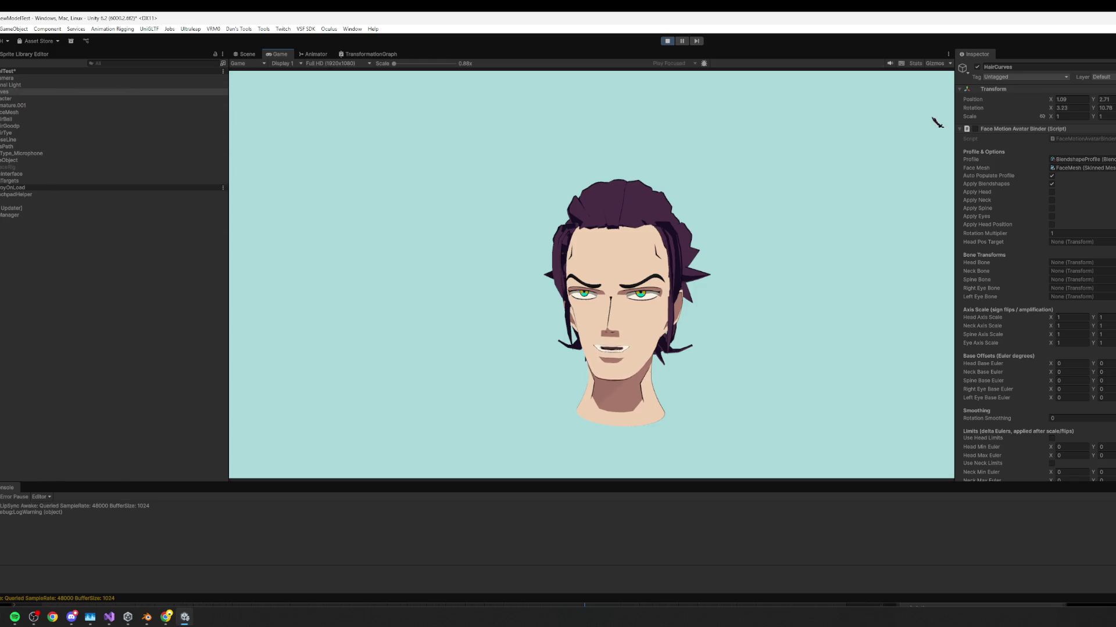
# Enable the Face Motion Avatar Binder and watch the head lip-sync in the Game view.
pyautogui.click(975, 129)
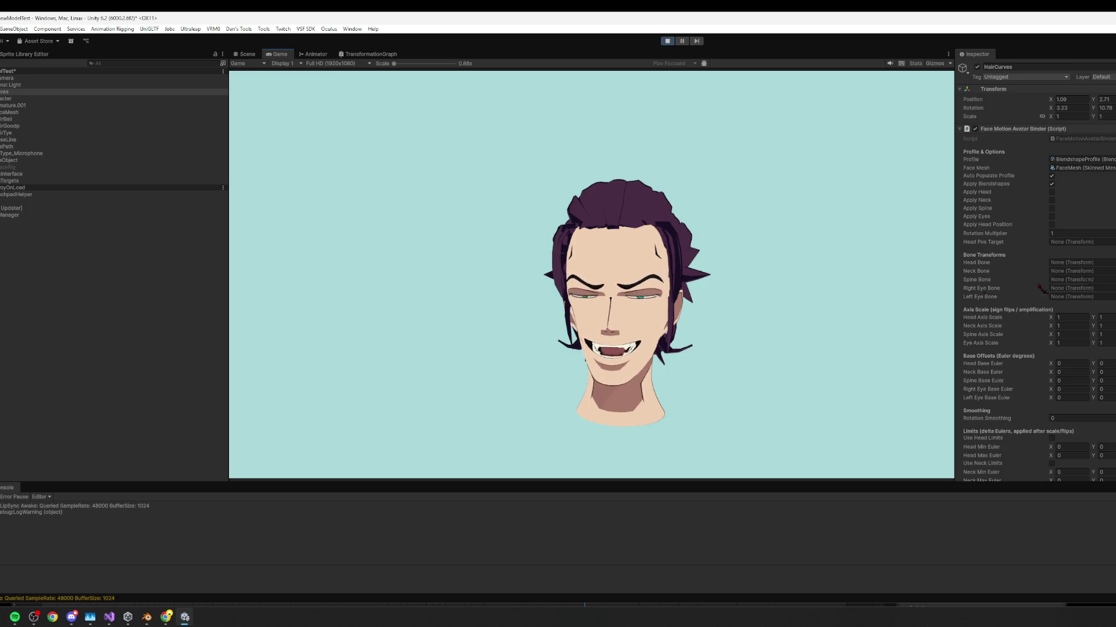
pyautogui.scroll(-10, 1042, 342)
pyautogui.scroll(-12, 1044, 342)
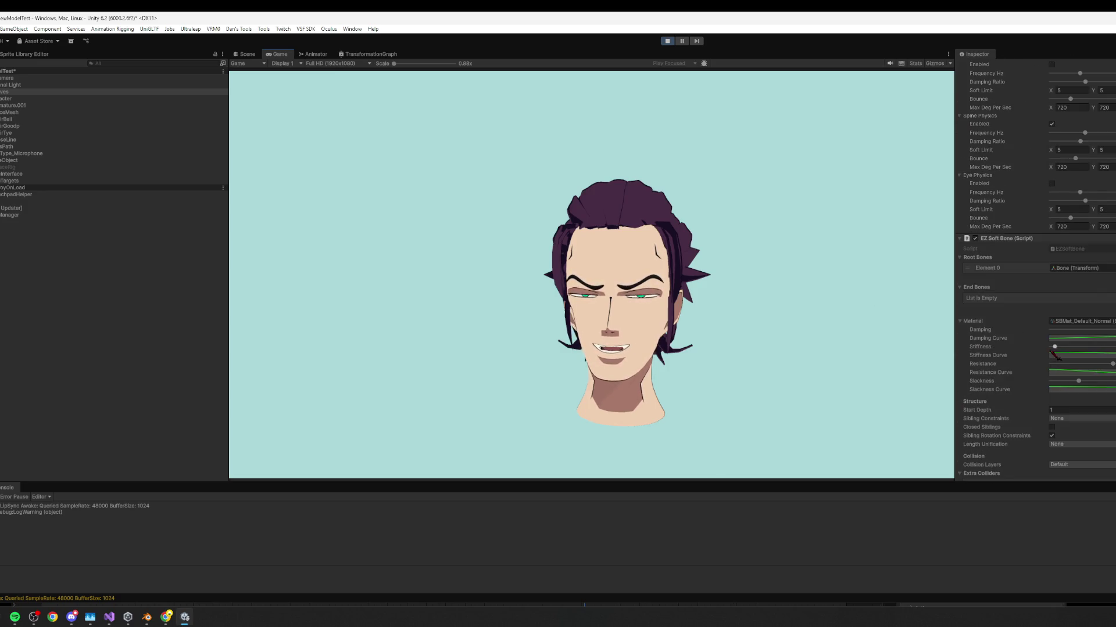
pyautogui.scroll(-1, 1000, 344)
pyautogui.click(6, 100)
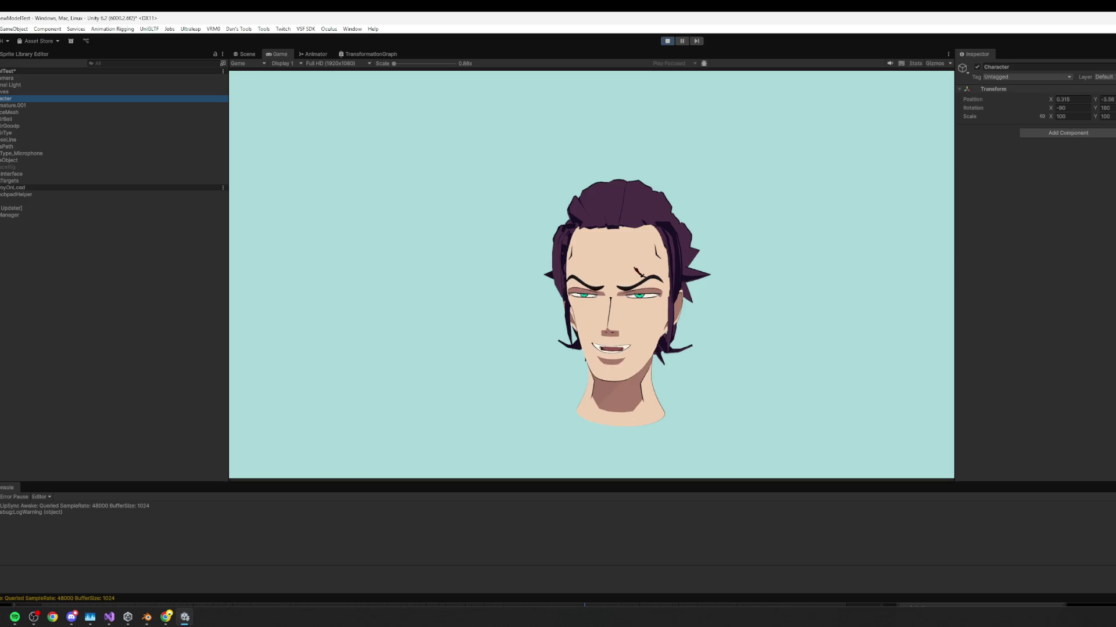
pyautogui.click(749, 301)
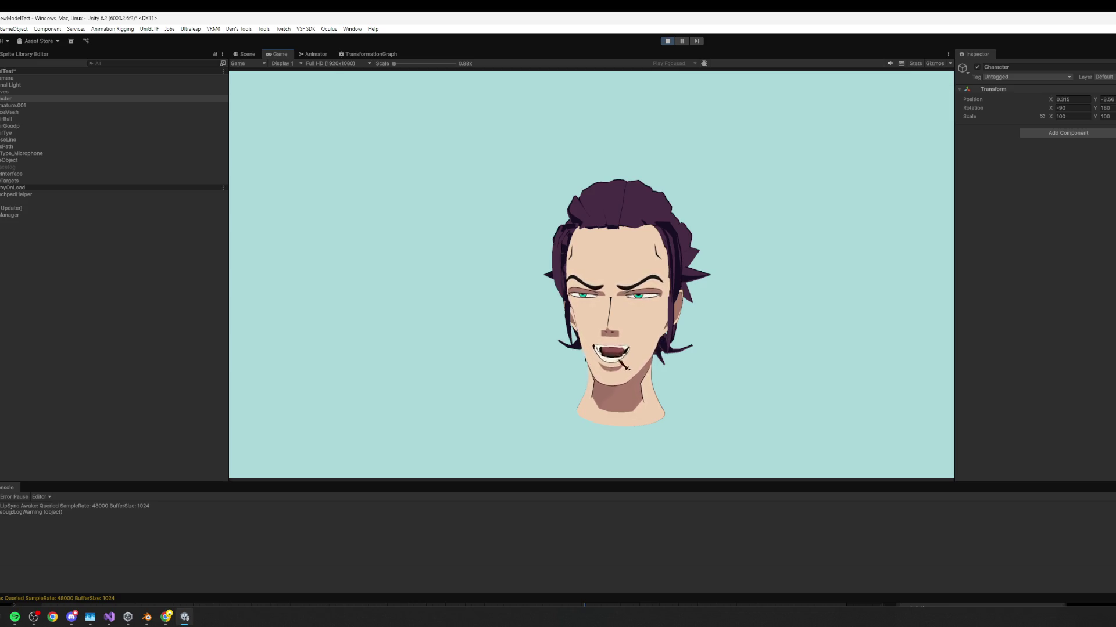
# Stop Unity's play mode, then in Blender show the hair bone's properties in a front view.
pyautogui.hotkey('ctrl', 'p')
pyautogui.hotkey('alt', 'Tab')
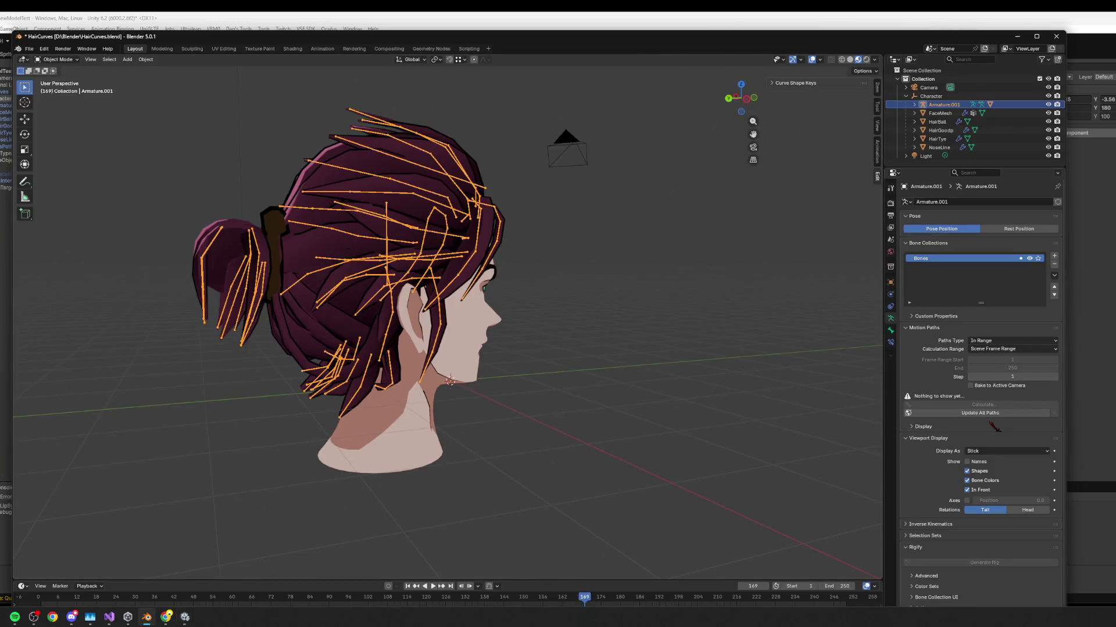
pyautogui.click(890, 330)
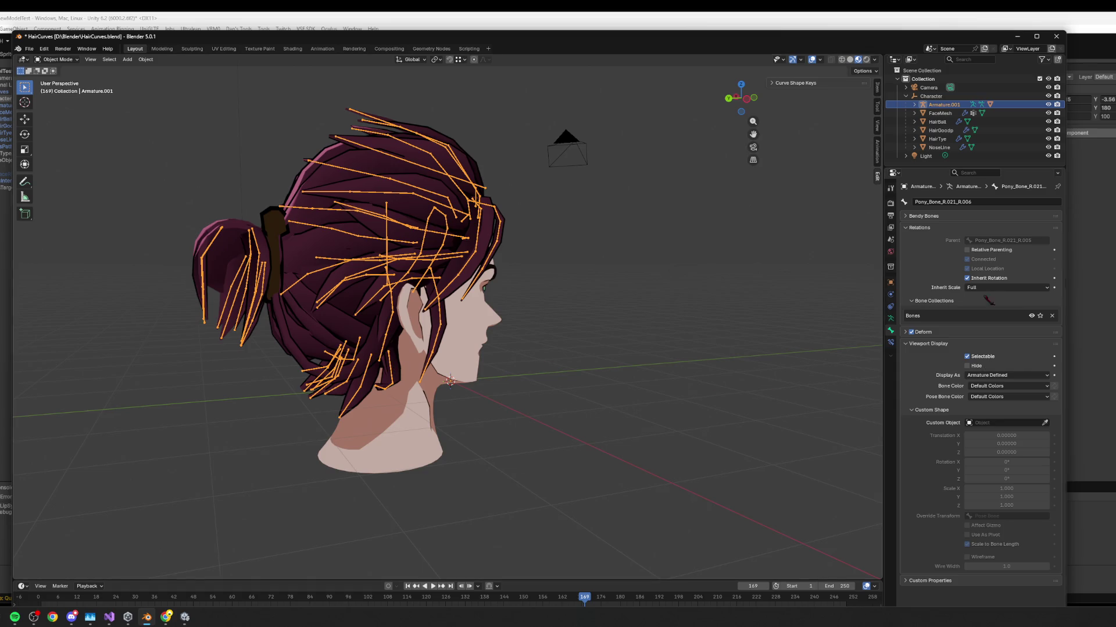
pyautogui.scroll(-4, 553, 304)
pyautogui.press('KP_1')
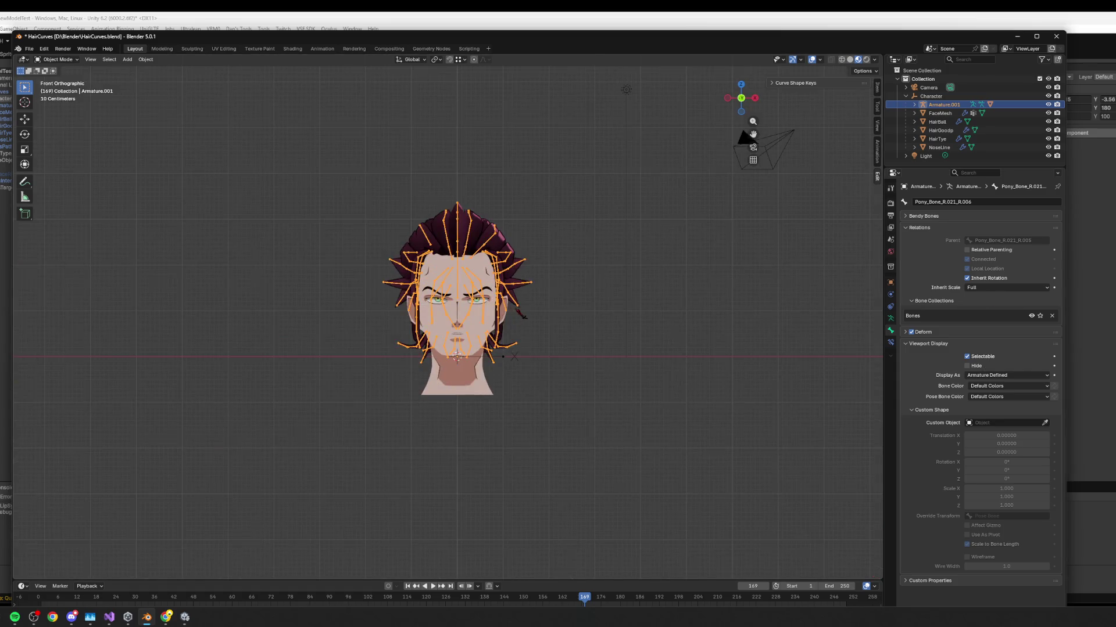
# Leave Blender for the desktop, then bring the Blender window back up.
pyautogui.scroll(5, 541, 307)
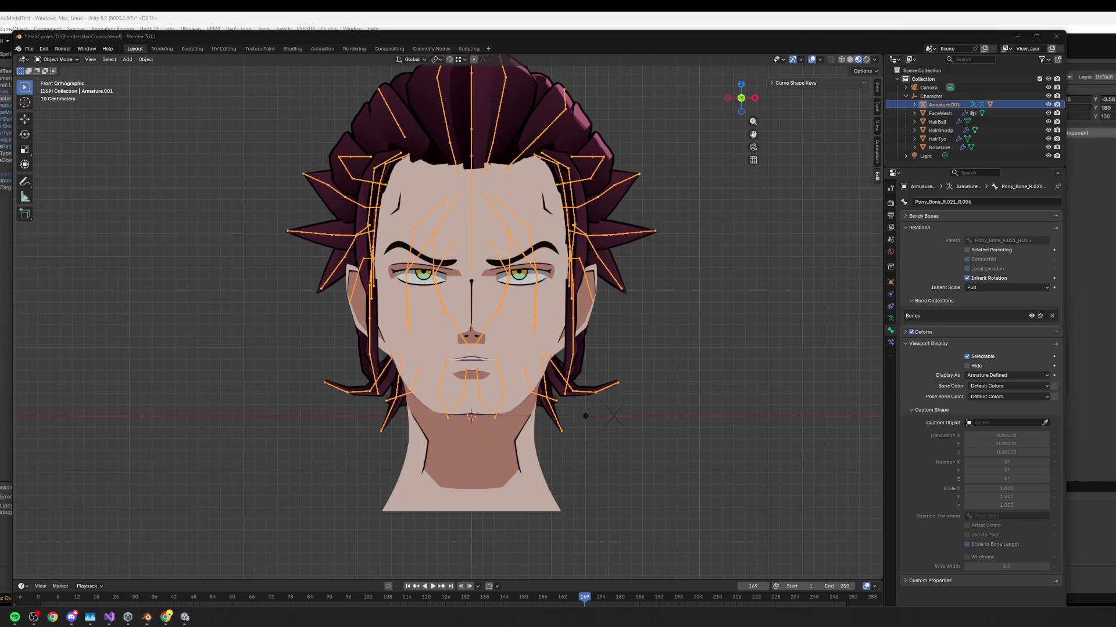
pyautogui.press('super+d')
pyautogui.press('super+d')
pyautogui.click(33, 617)
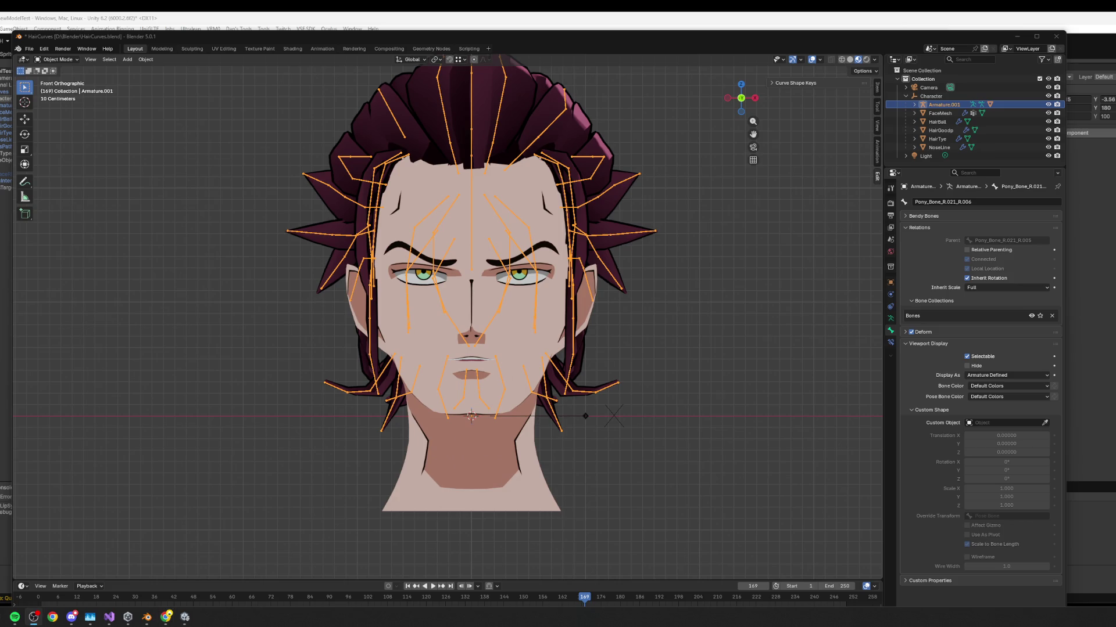